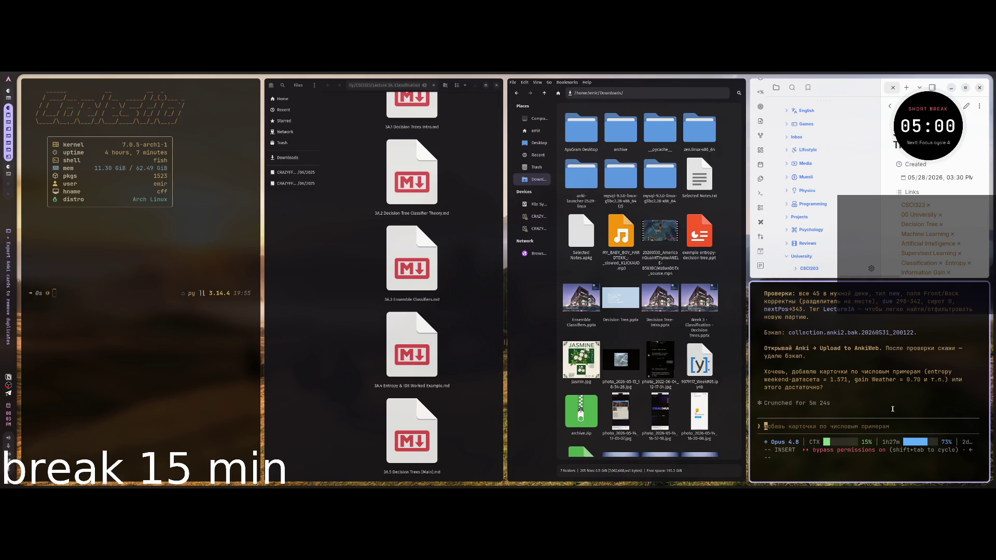
Step: Launch Anki via 'an' and sync to AnkiWeb, with CSCI323 showing 20 new and 46 due
scroll(892, 409, "up", 10)
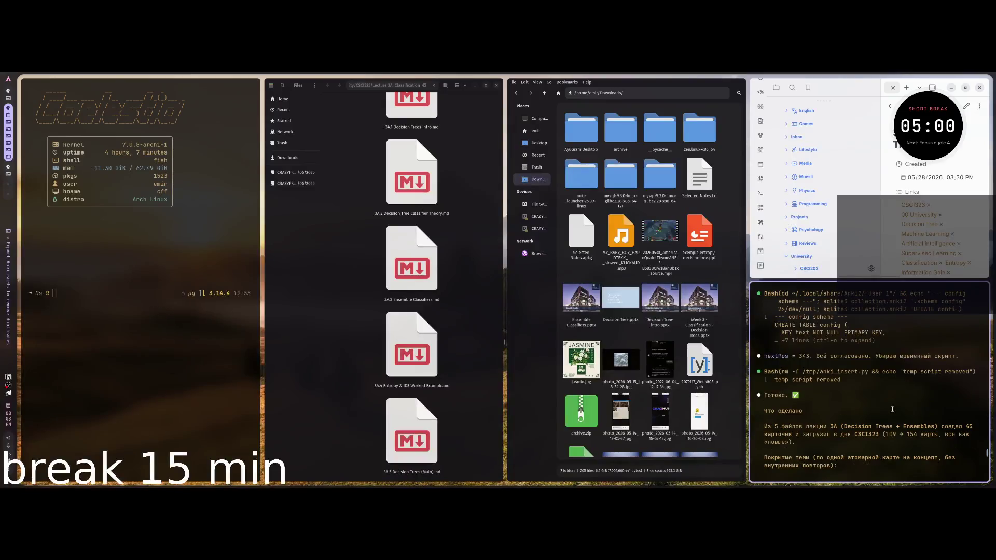
scroll(893, 409, "down", 2)
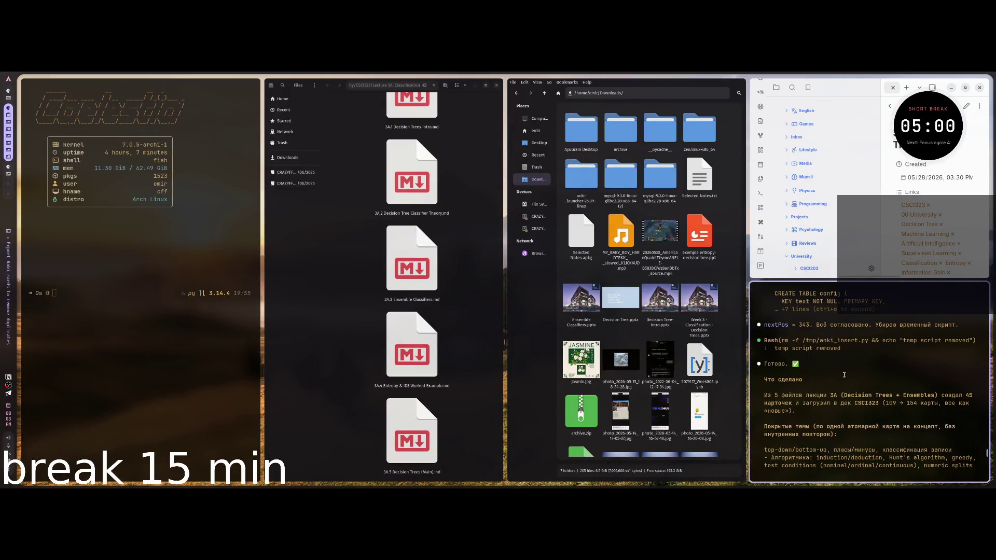
scroll(843, 375, "down", 3)
scroll(844, 375, "down", 3)
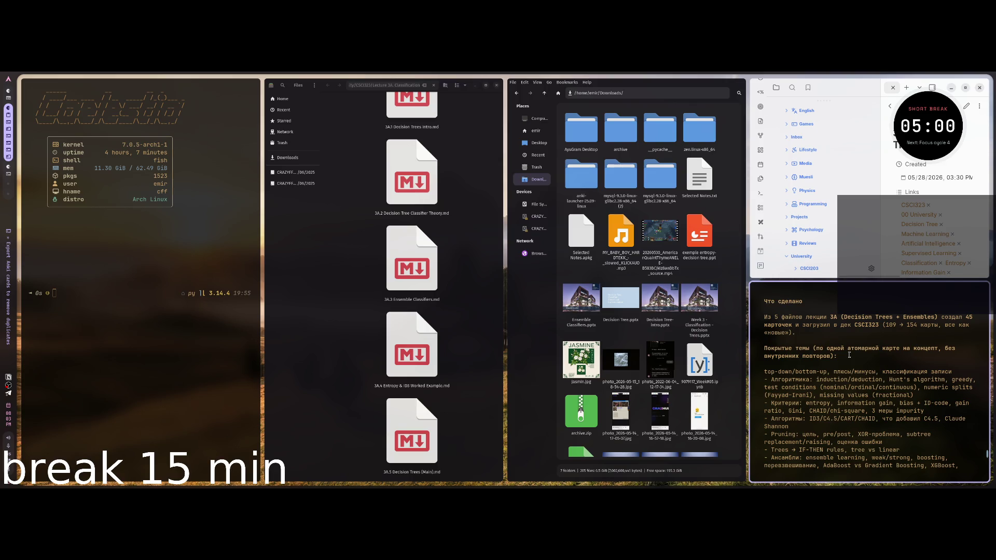
scroll(849, 355, "down", 5)
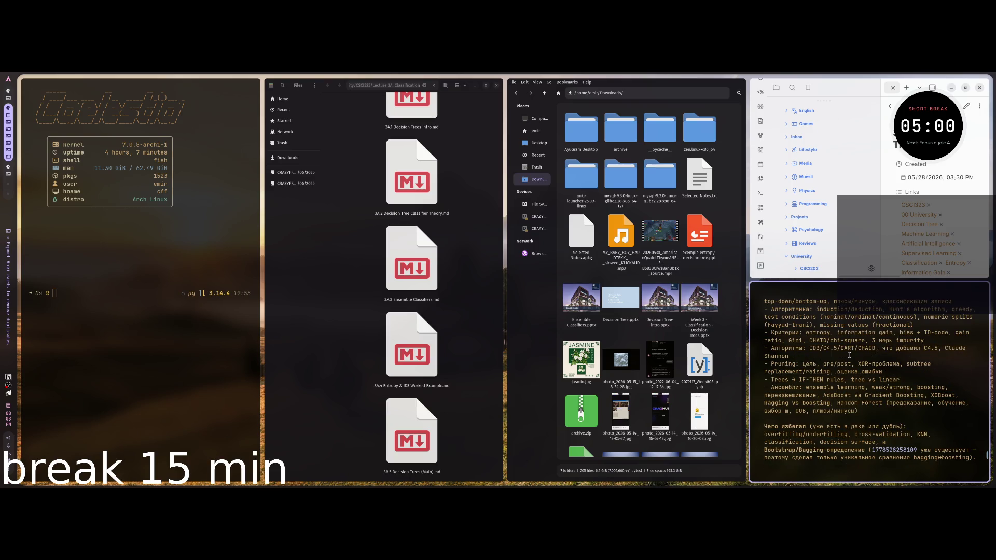
scroll(849, 354, "down", 5)
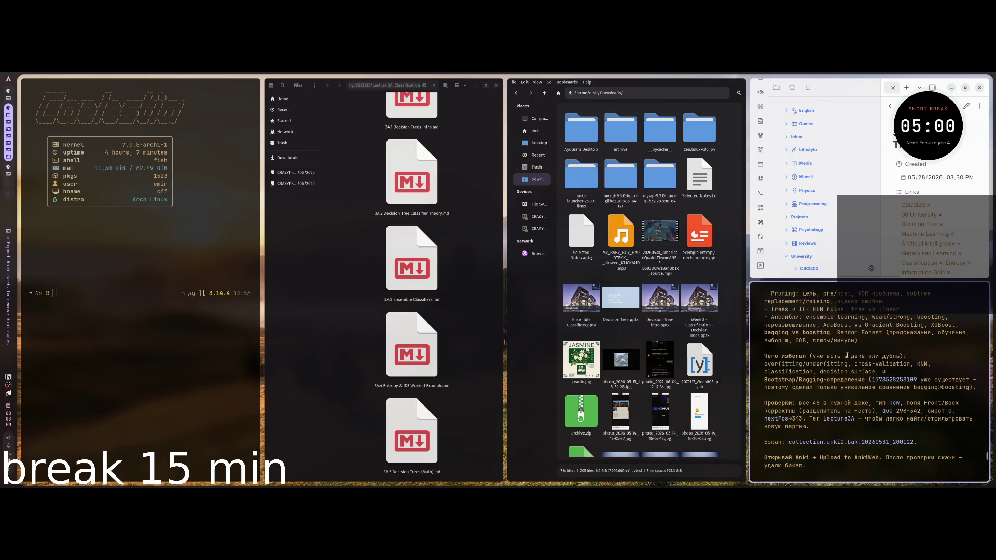
scroll(839, 353, "down", 5)
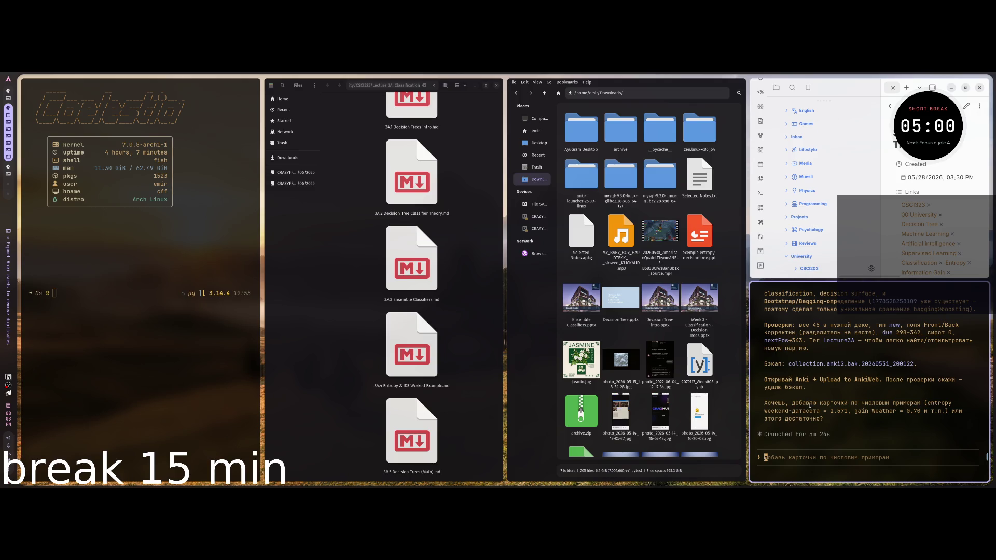
scroll(810, 404, "down", 2)
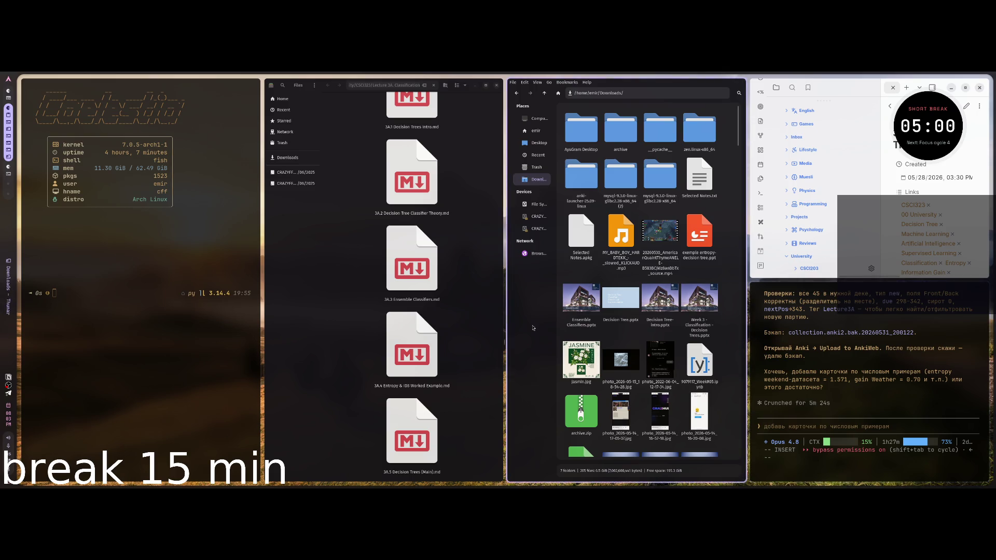
key("super+space")
type("an")
key("Return")
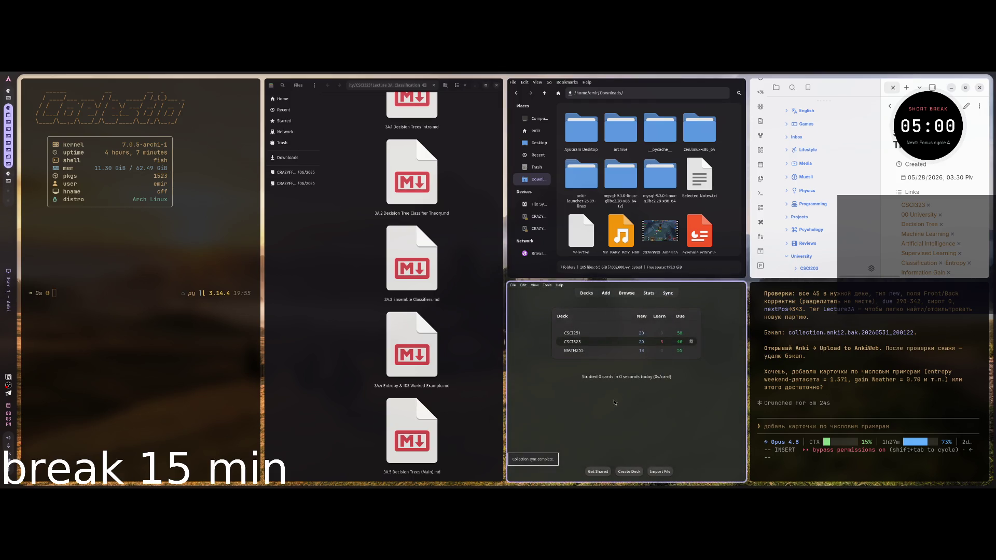
left_click(667, 292)
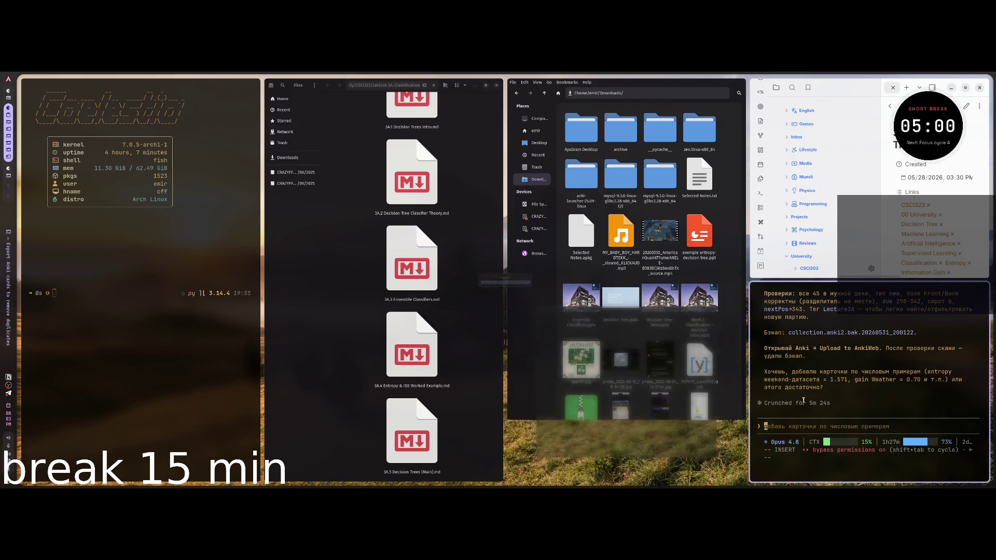
Step: Send 'открыл. проверь что все в норме. если да, то удаляй бэкапы' to Claude
type("открыл. првоер")
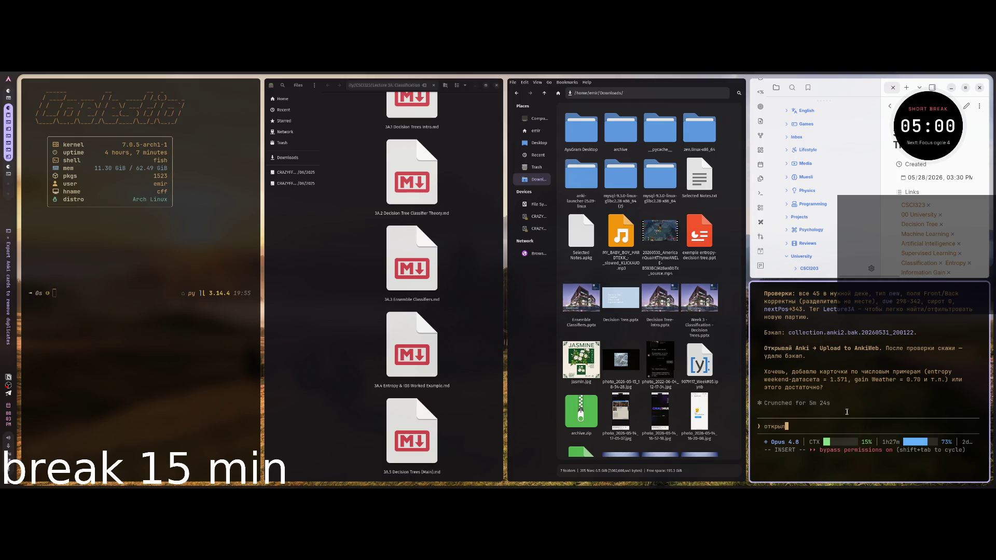
key("BackSpace")
key("BackSpace")
key("BackSpace")
type("оверь что все в н")
type("орме. если ")
type("да, то удаляй б")
type("экапы")
key("Return")
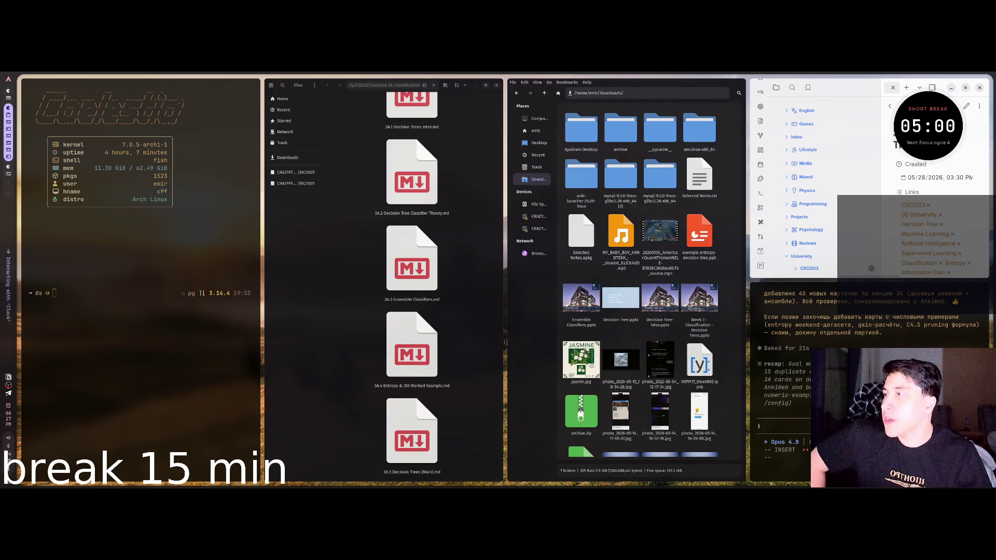
Step: Start a 25-minute Pomodoro focus session for cycle 4 of 4, then close the file manager
left_click(943, 126)
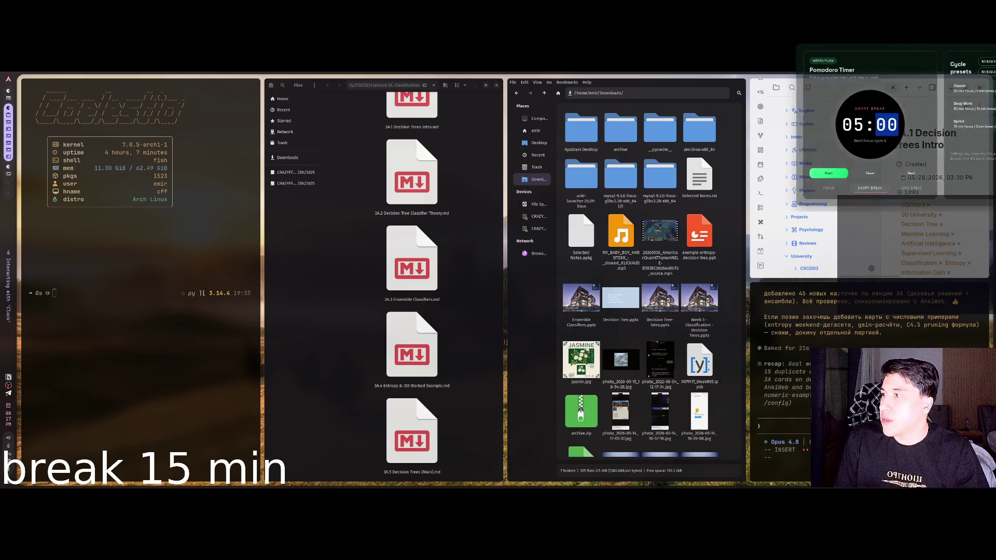
left_click(826, 173)
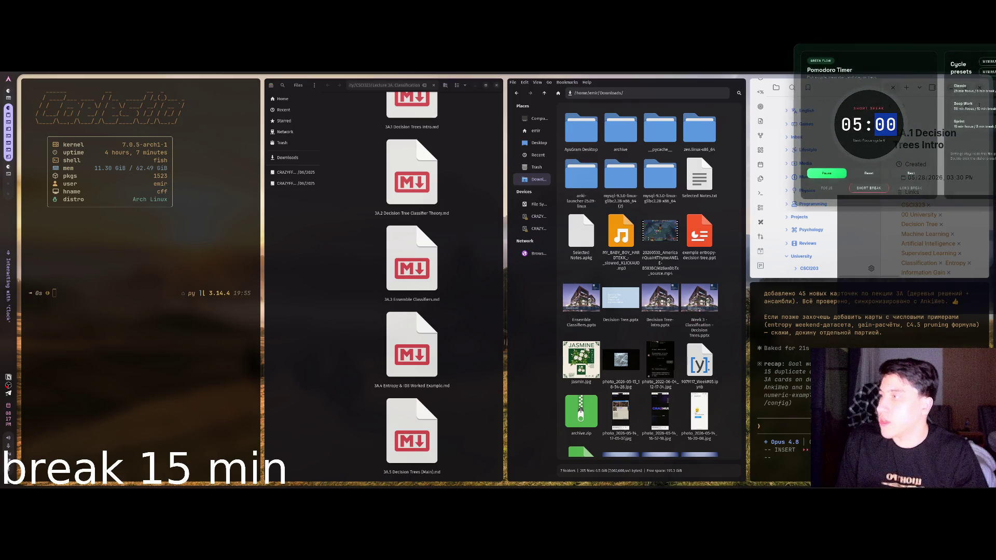
left_click(826, 188)
left_click(826, 173)
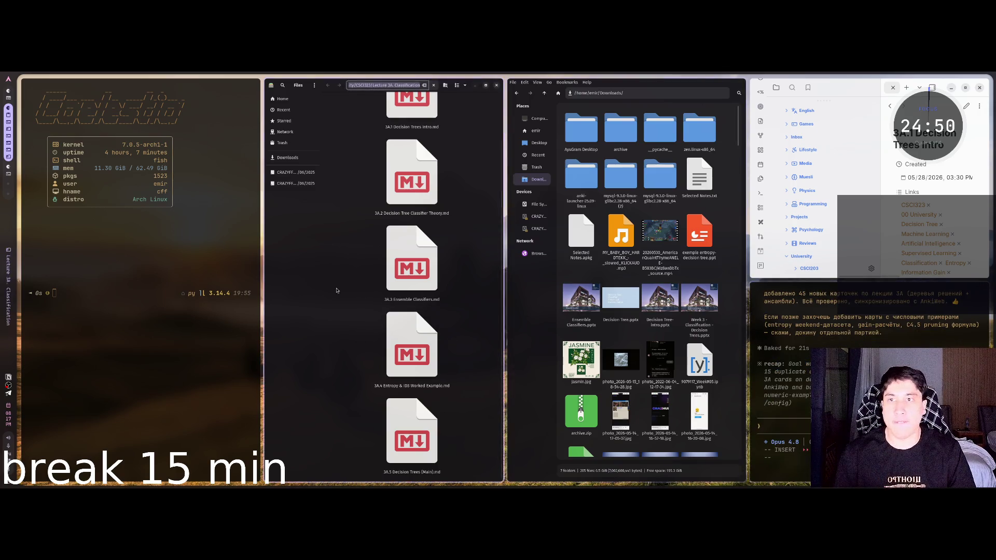
key("super+q")
key("super+q")
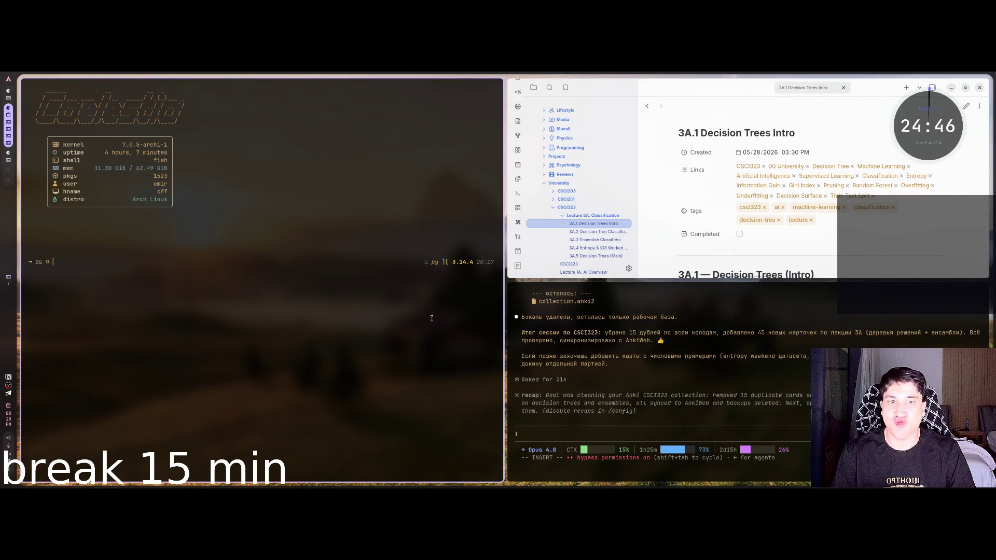
Step: Close the shell terminal, relaunch Anki and switch to its workspace showing the deck list
key("super+q")
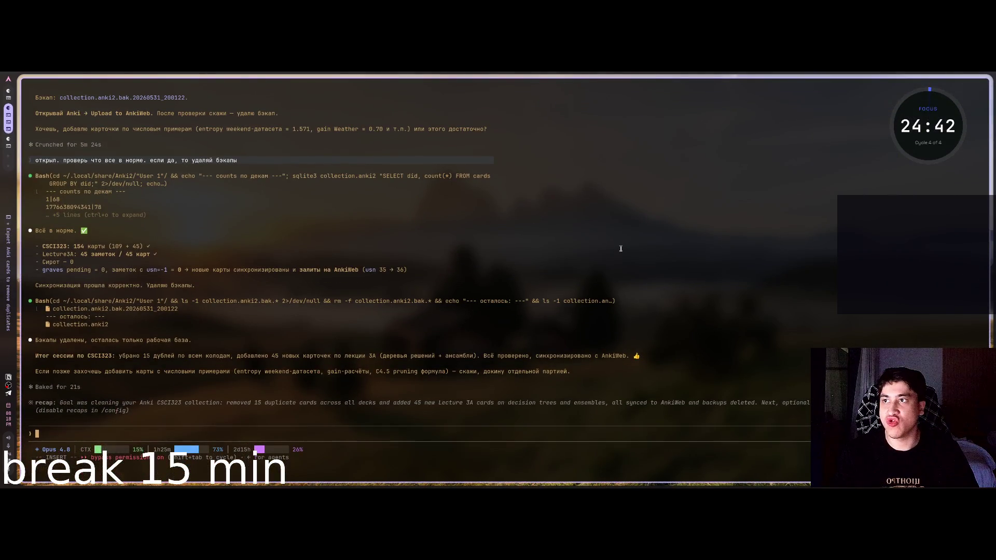
key("super+space")
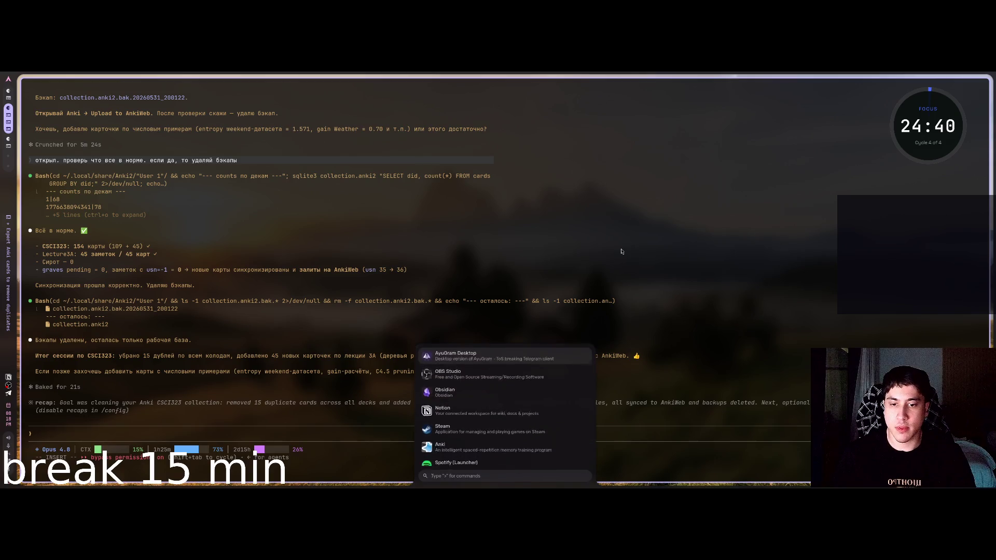
type("a")
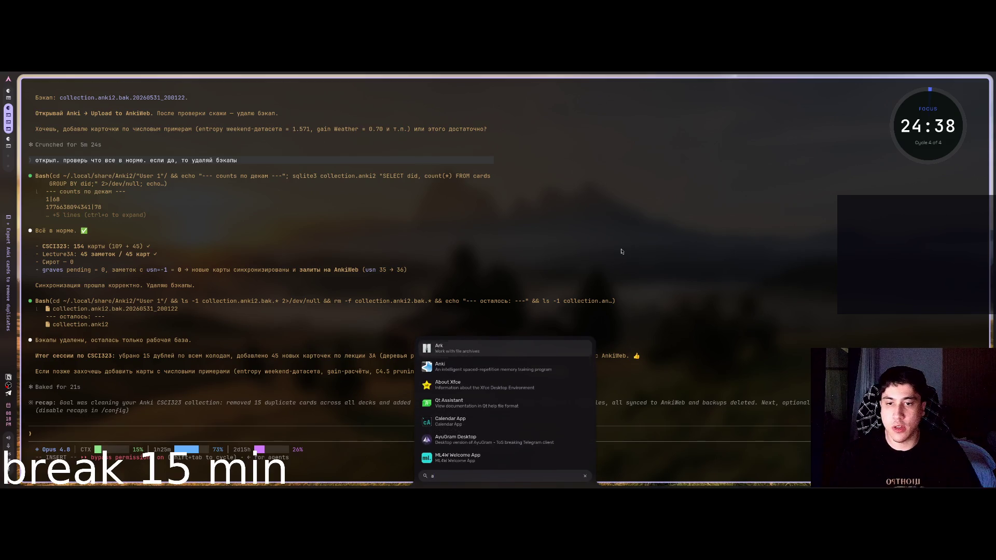
key("Down")
key("Return")
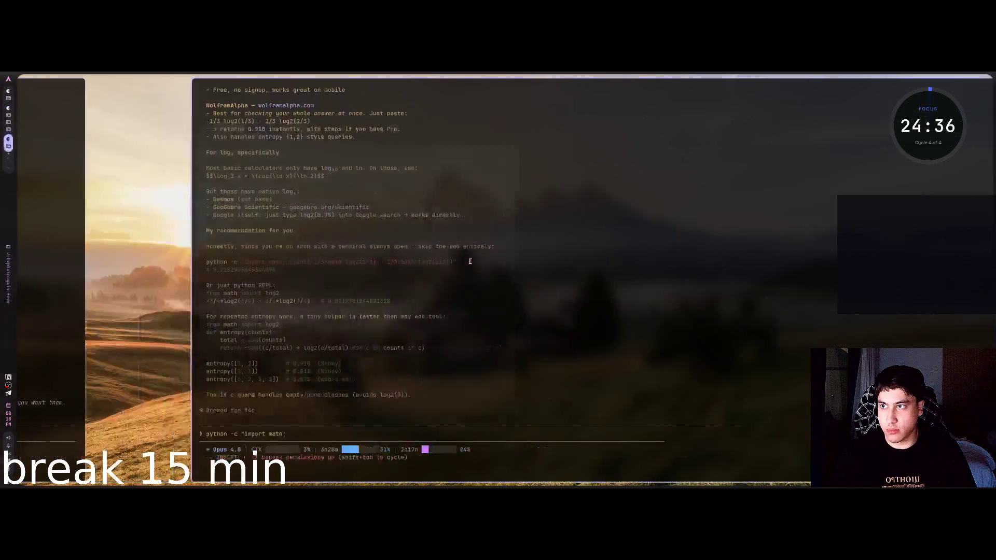
key("super+Down")
key("super+Down")
key("super+Down")
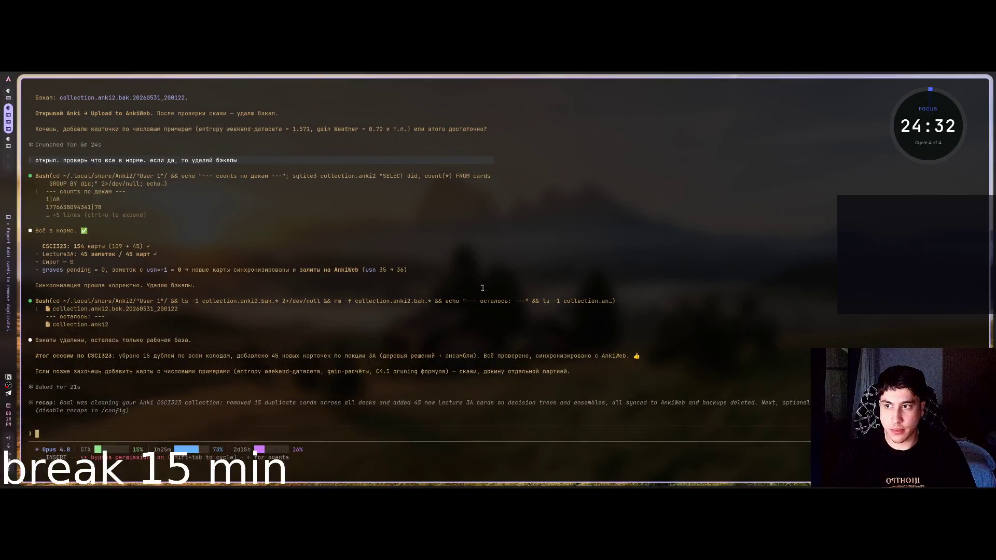
key("super+Down")
key("super+Down")
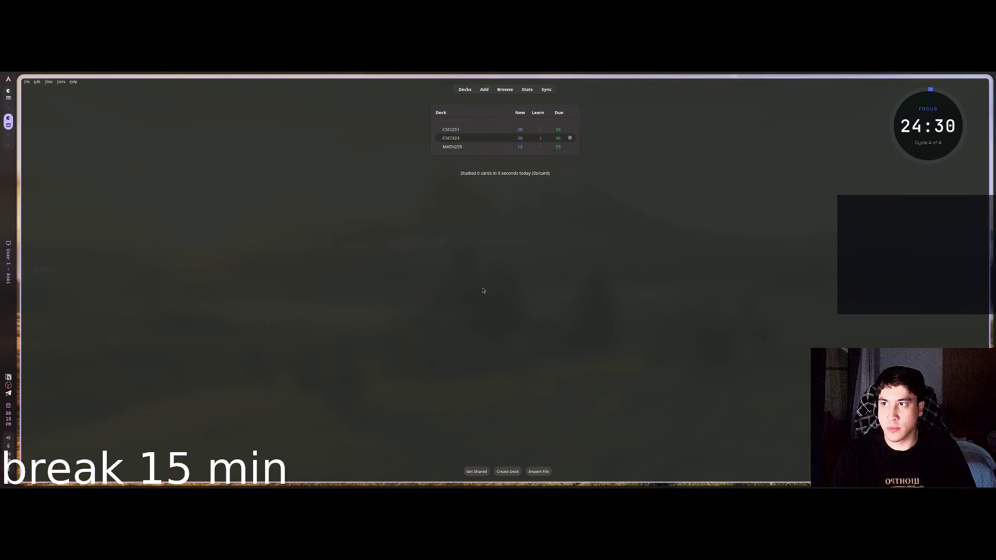
scroll(492, 268, "up", 6)
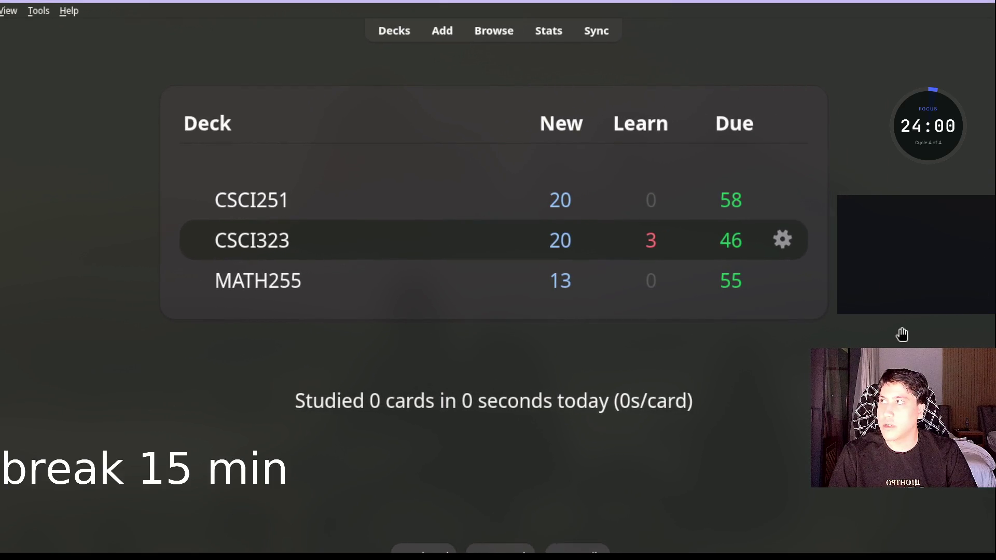
Step: Switch from Anki to the browser workspace with the album-art wallpaper
key("alt+Tab")
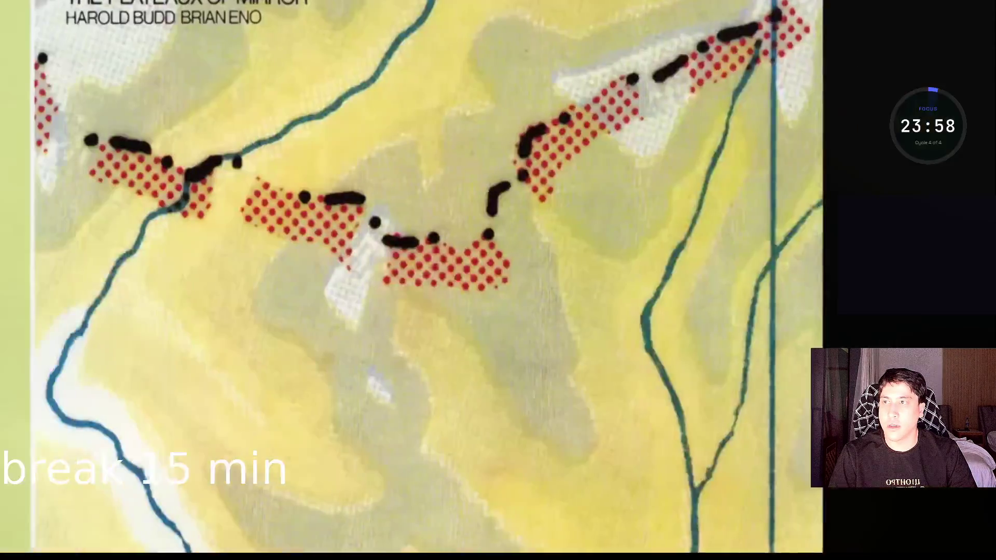
Step: Search Google for 'black wallpaper' in a new tab, then open Anki's CSCI323 deck overview
key("ctrl+t")
type("bl")
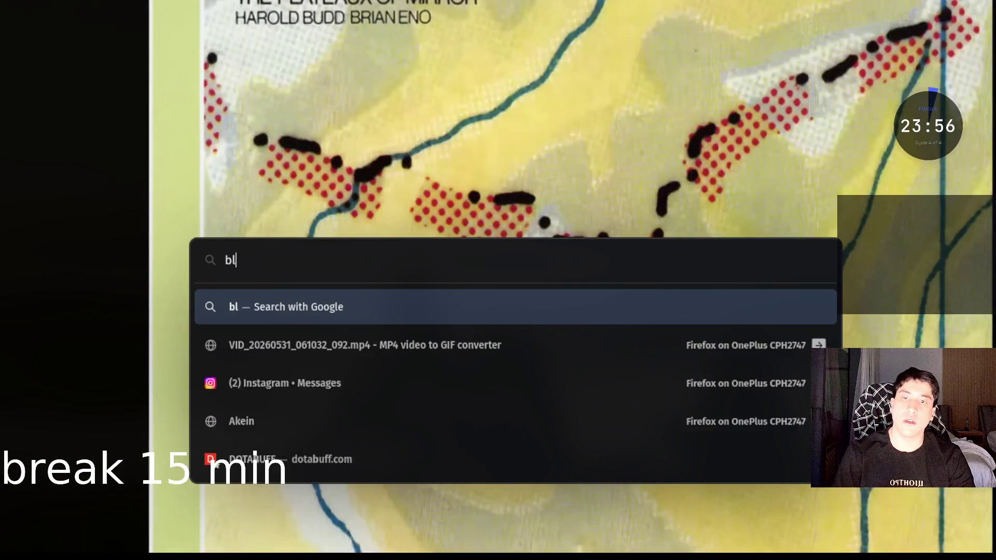
type("ack wallapper")
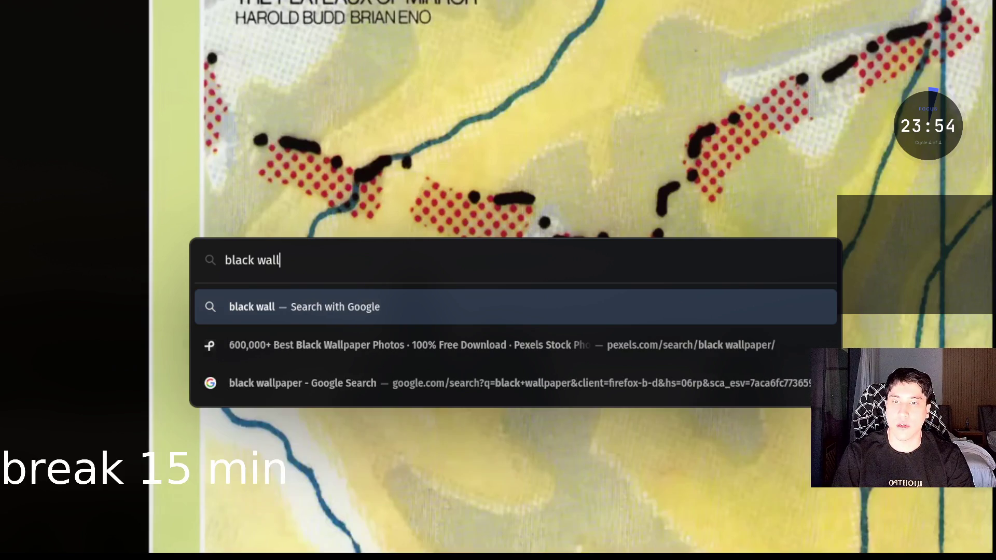
key("Return")
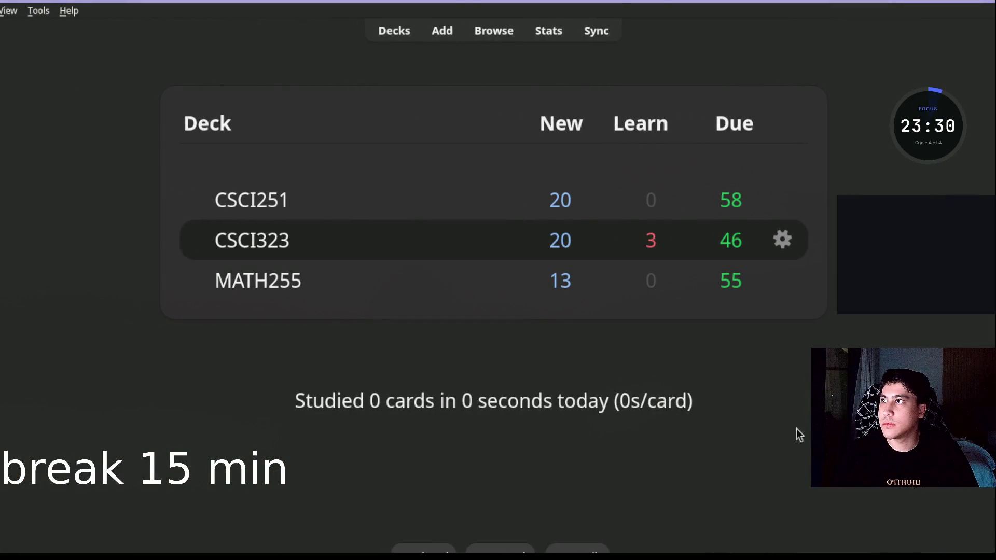
left_click(279, 241)
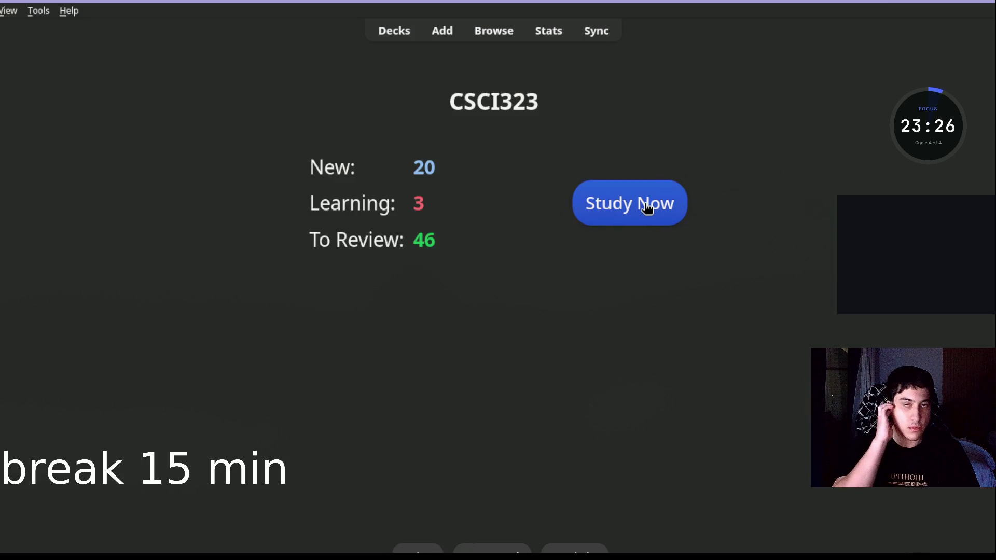
Step: Start studying CSCI323 with enlarged card text and reveal the ICA card's answer
left_click(619, 223)
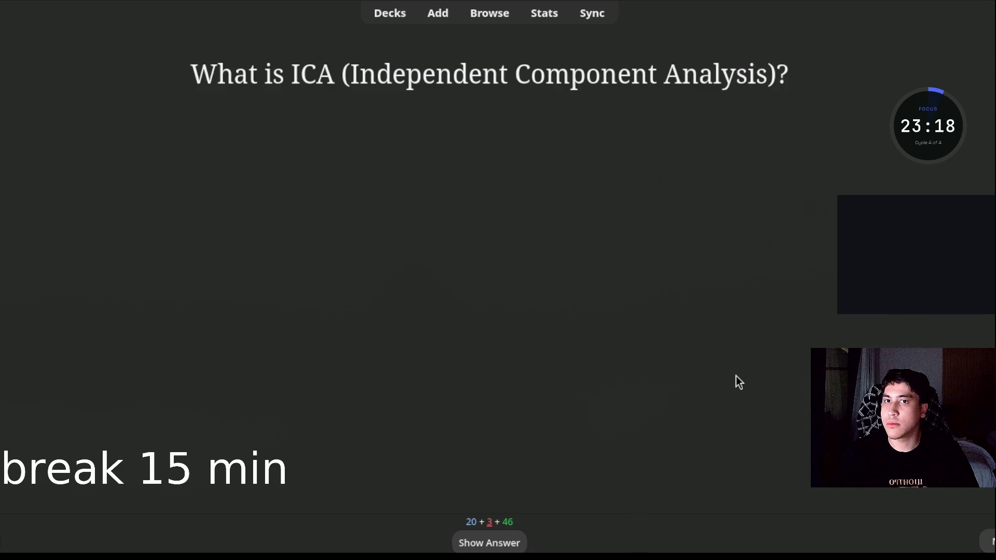
key("ctrl+plus")
key("ctrl+plus")
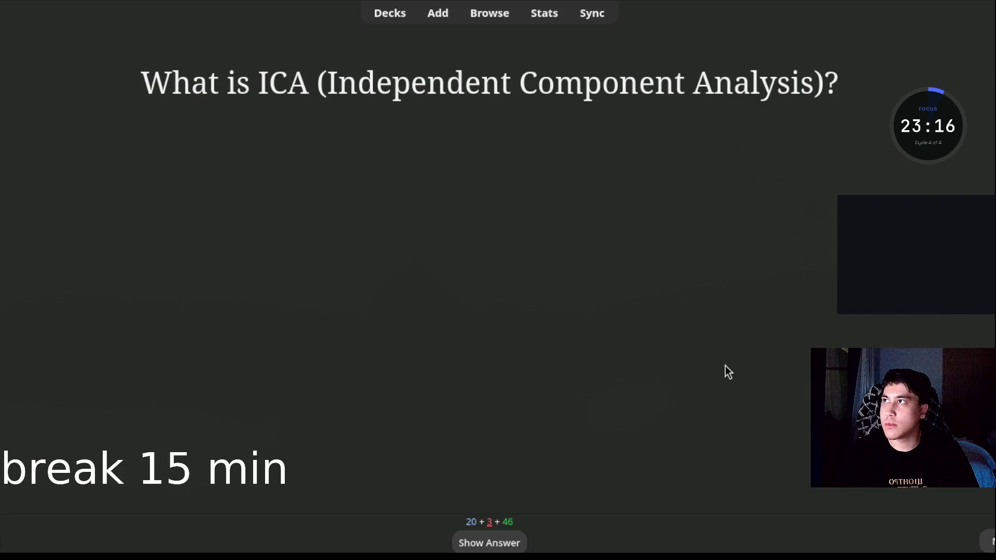
key("F11")
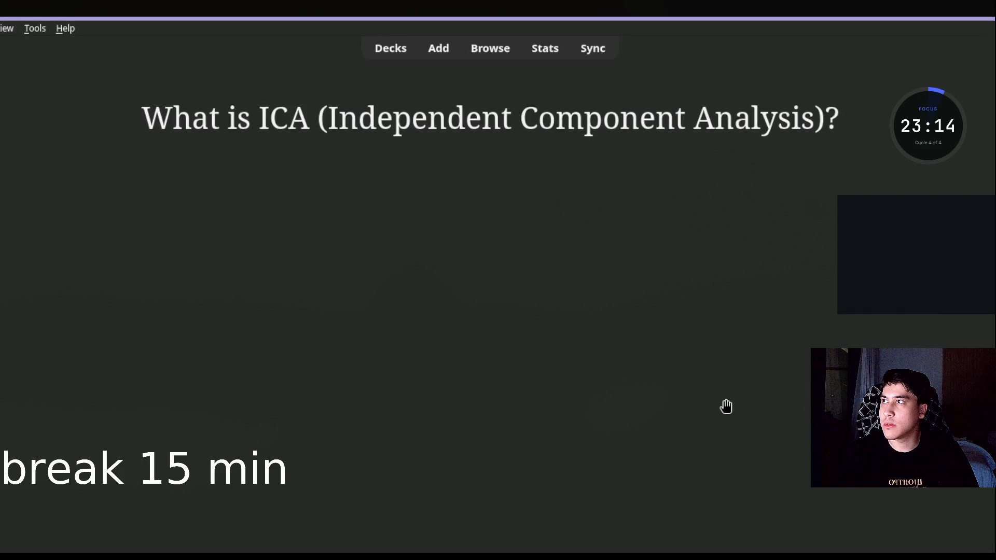
key("F11")
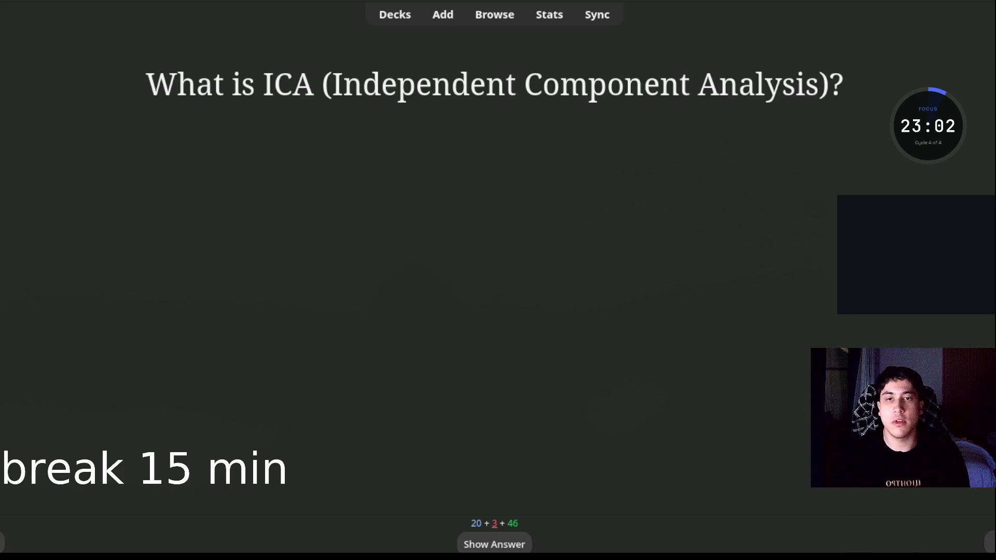
key("space")
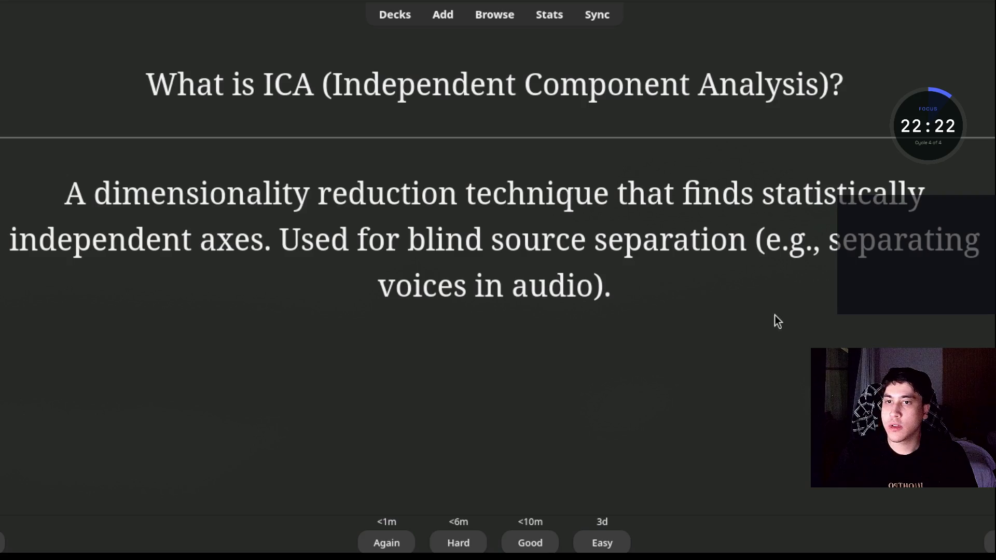
key("ctrl+minus")
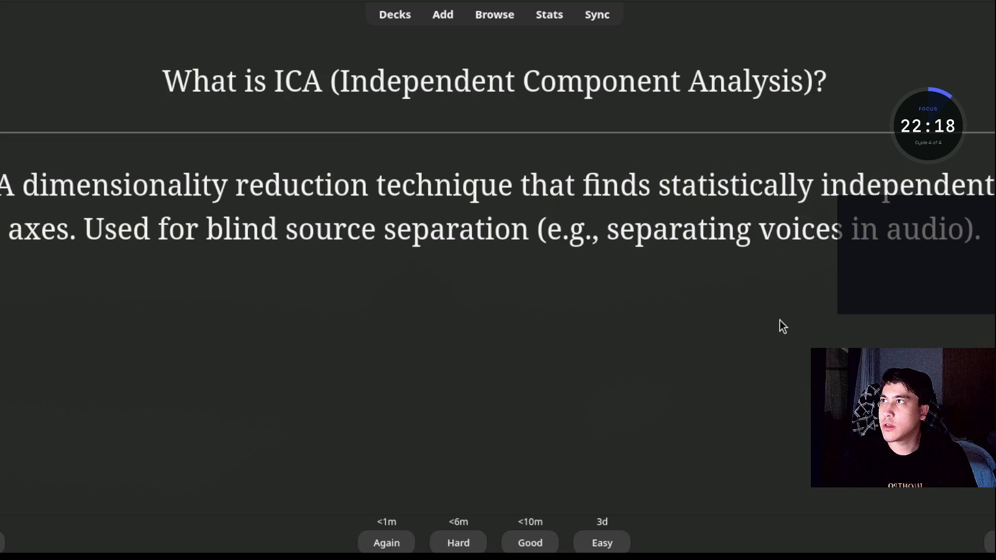
Step: Adjust the ICA card's text size, finishing with a considerably larger zoom
key("ctrl+minus")
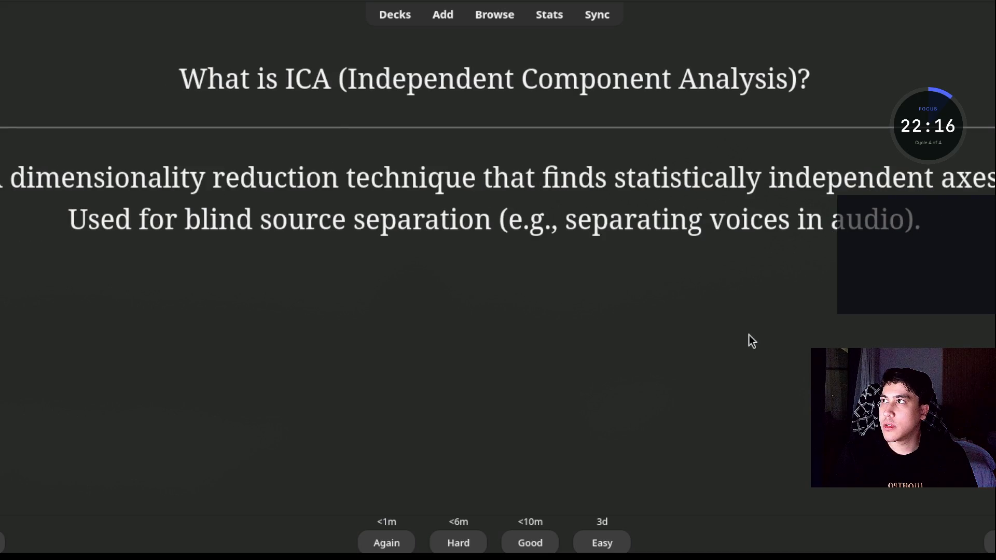
key("ctrl+plus")
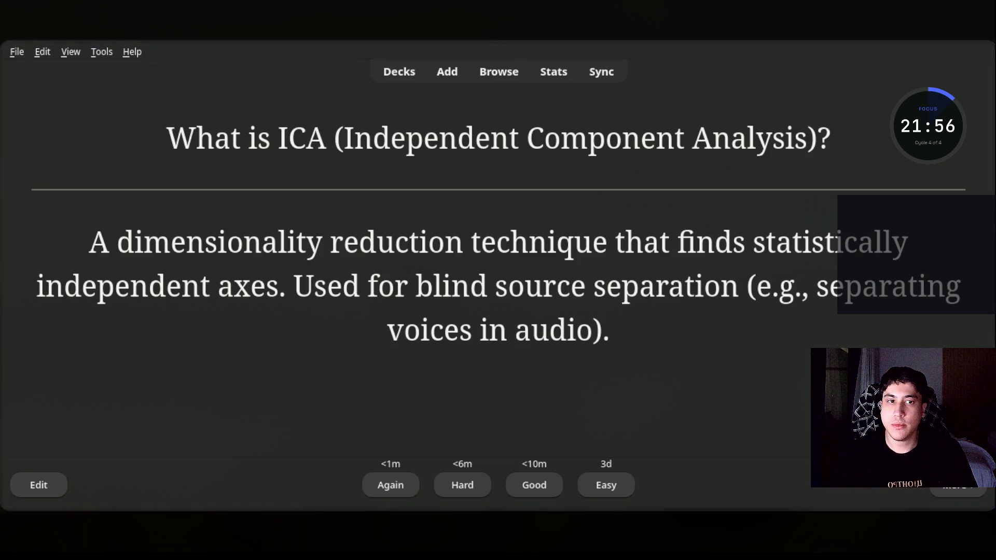
key("ctrl+minus")
key("ctrl+minus")
key("ctrl+minus")
key("ctrl+minus")
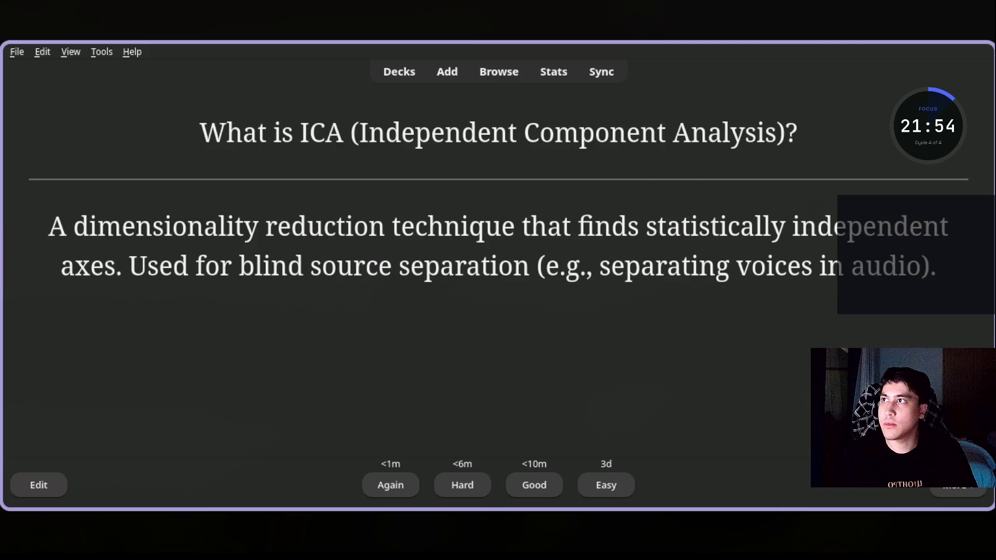
key("ctrl+minus")
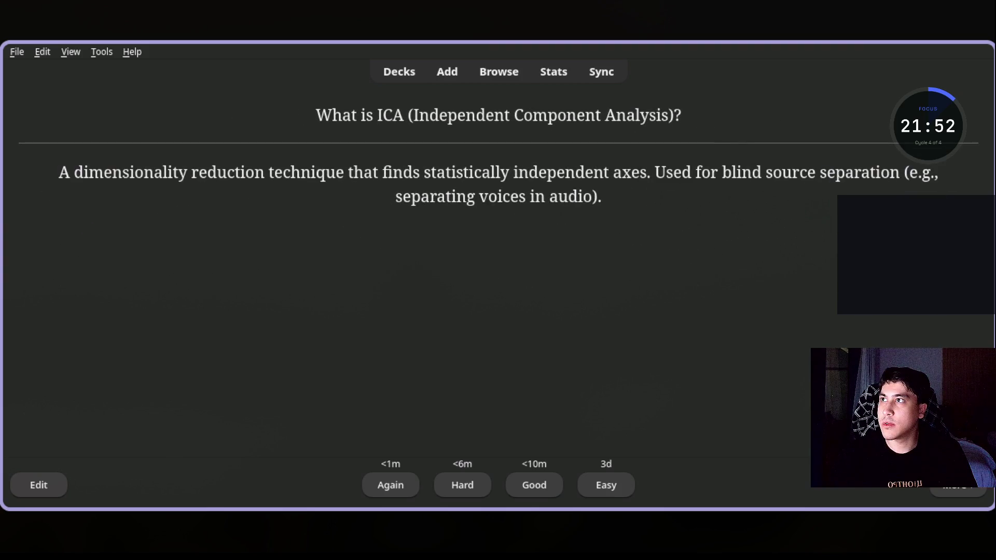
key("ctrl+plus")
key("ctrl+plus")
key("ctrl+plus")
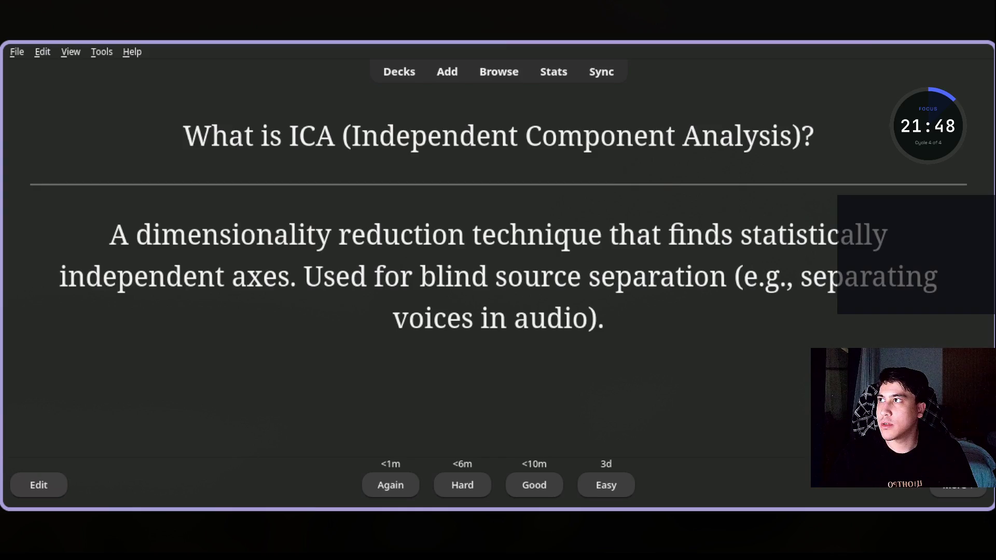
Step: Stretch the review window taller and maximize it to fill the screen
left_click(982, 517)
left_click_drag(983, 517, 980, 549)
left_click_drag(785, 44, 771, 5)
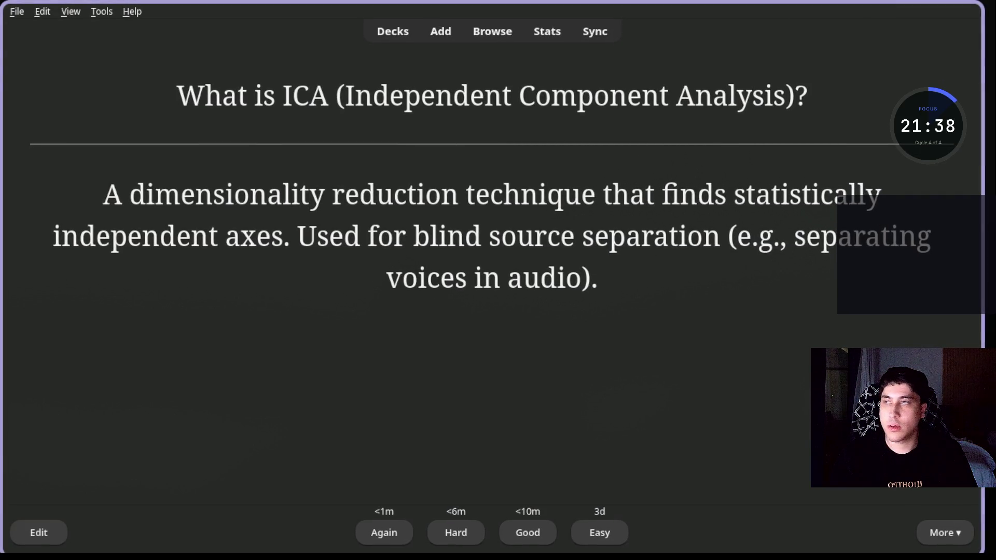
key("super+Up")
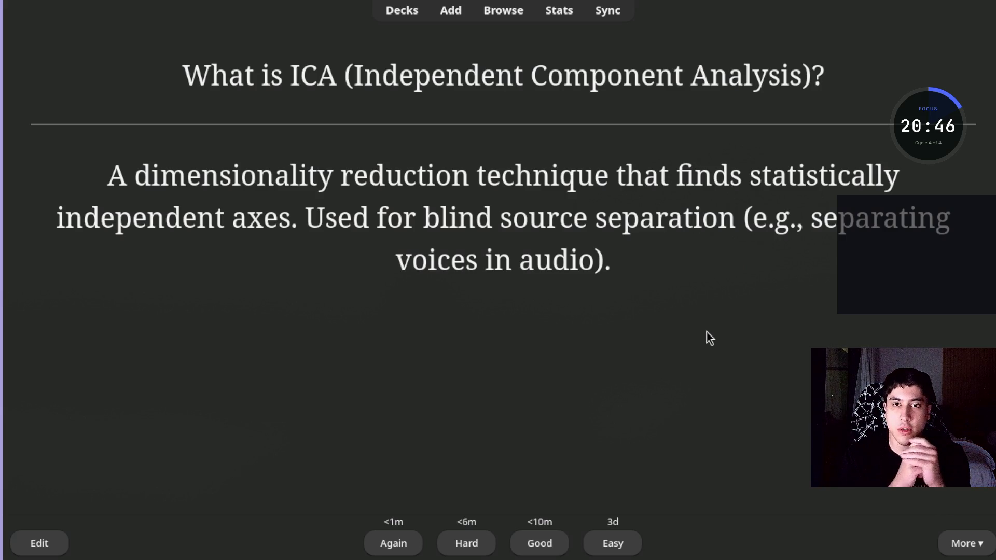
Step: Grade the ICA, SVD and PCA cards, revealing each answer in turn
key("space")
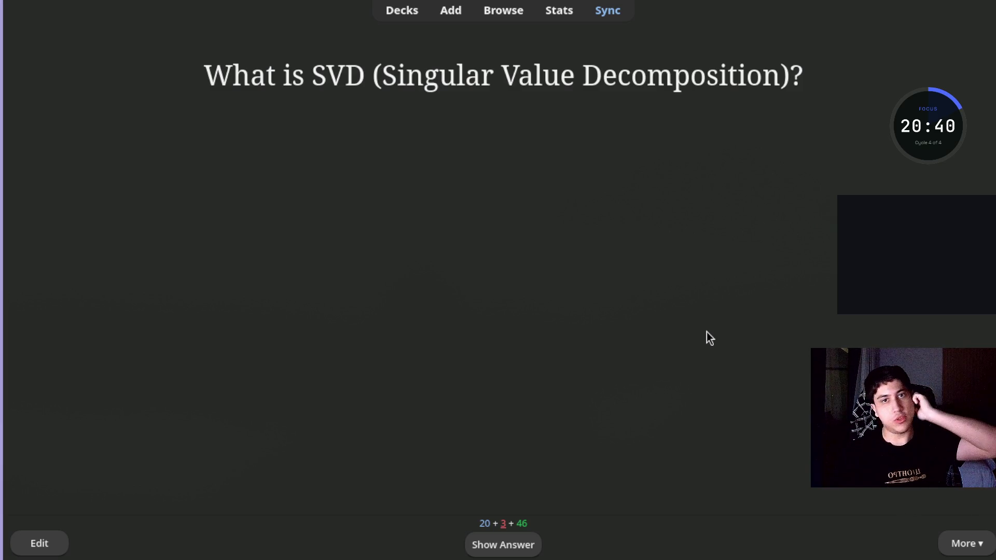
key("space")
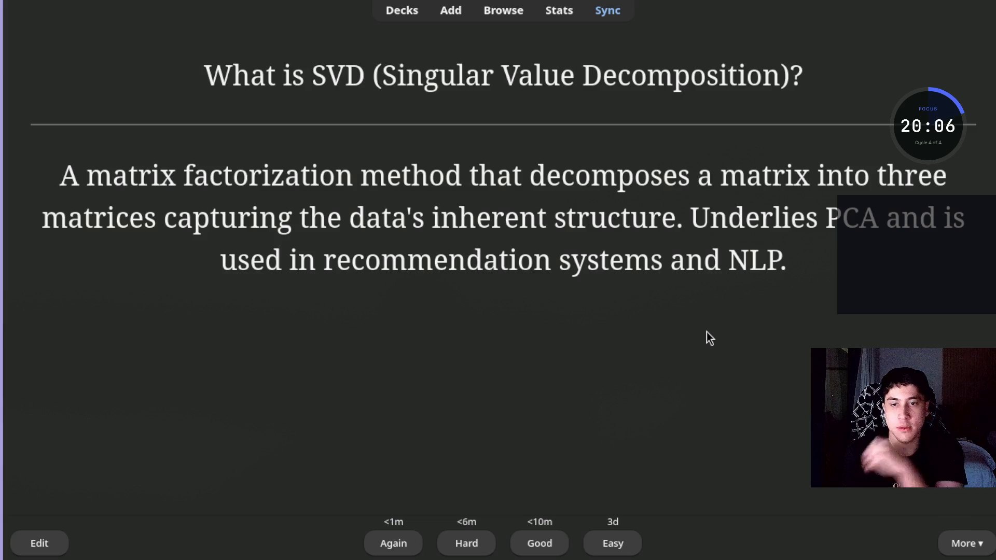
key("space")
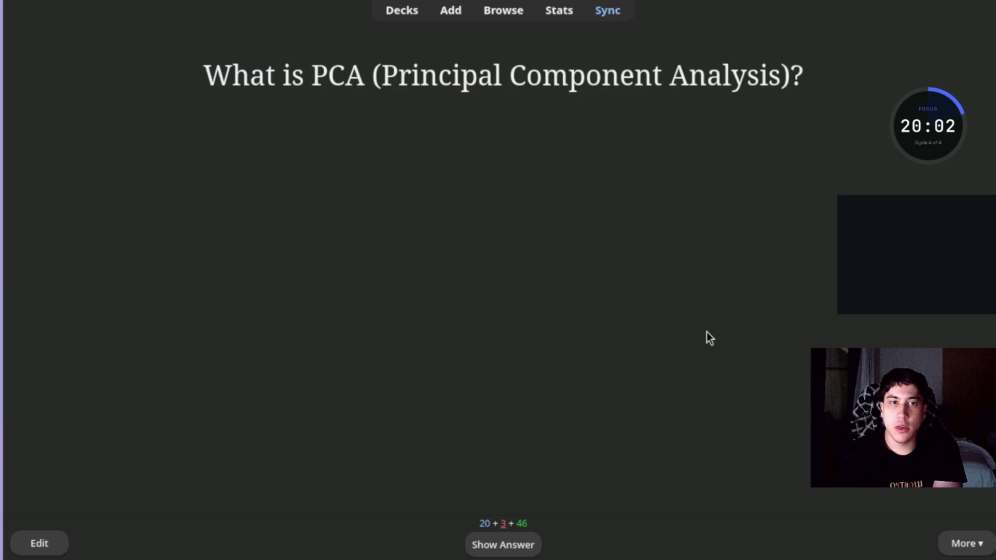
key("space")
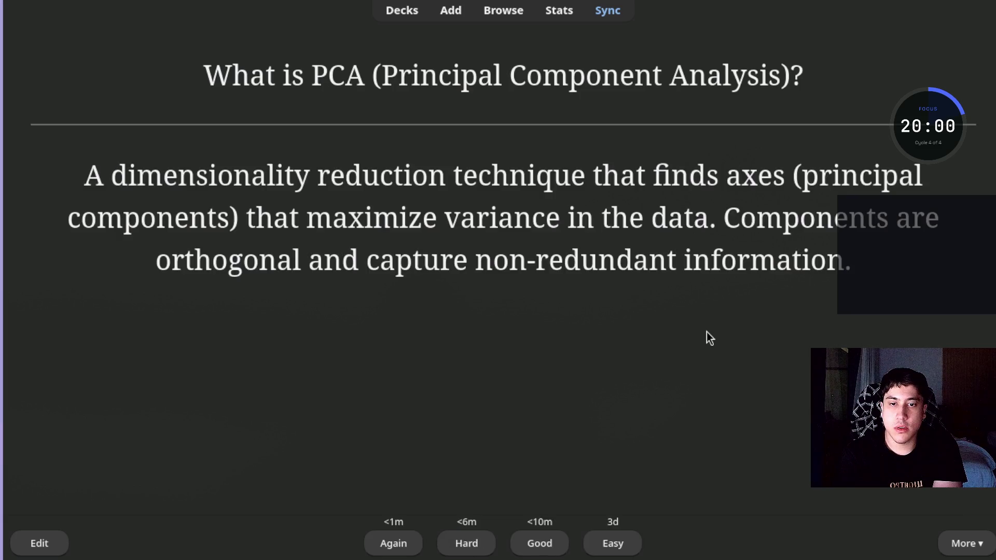
key("space")
key("space")
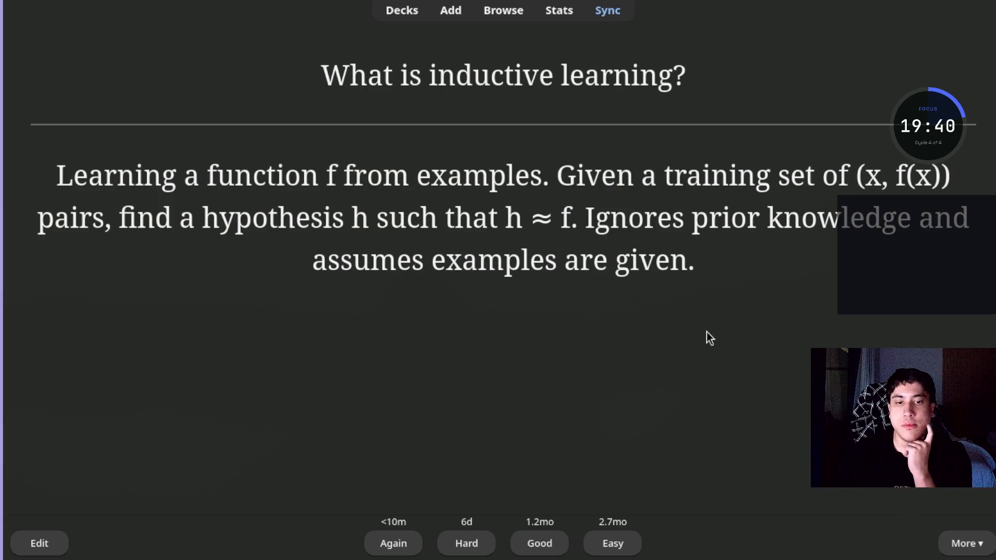
Step: Grade the inductive learning and Unsupervised Learning cards, bringing the ICA question back up
key("space")
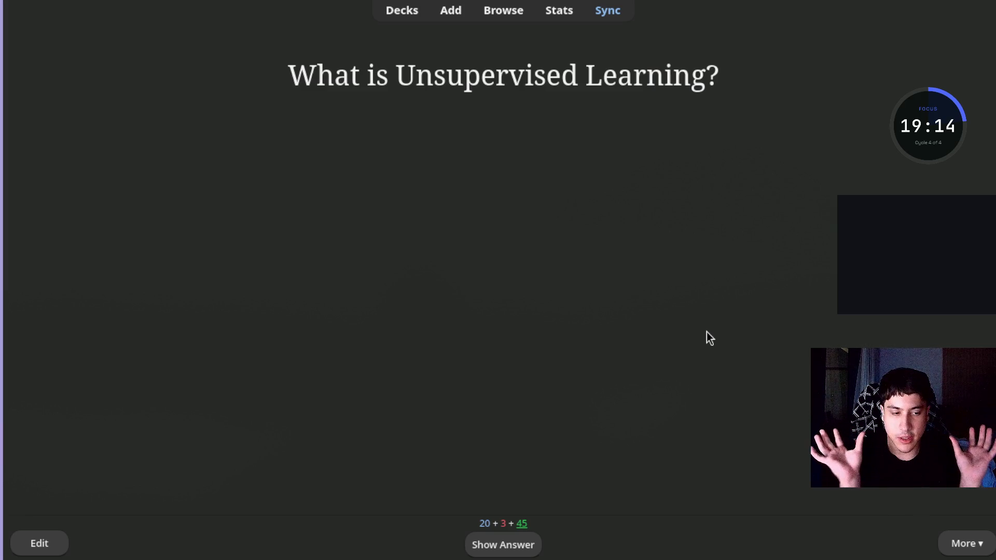
key("space")
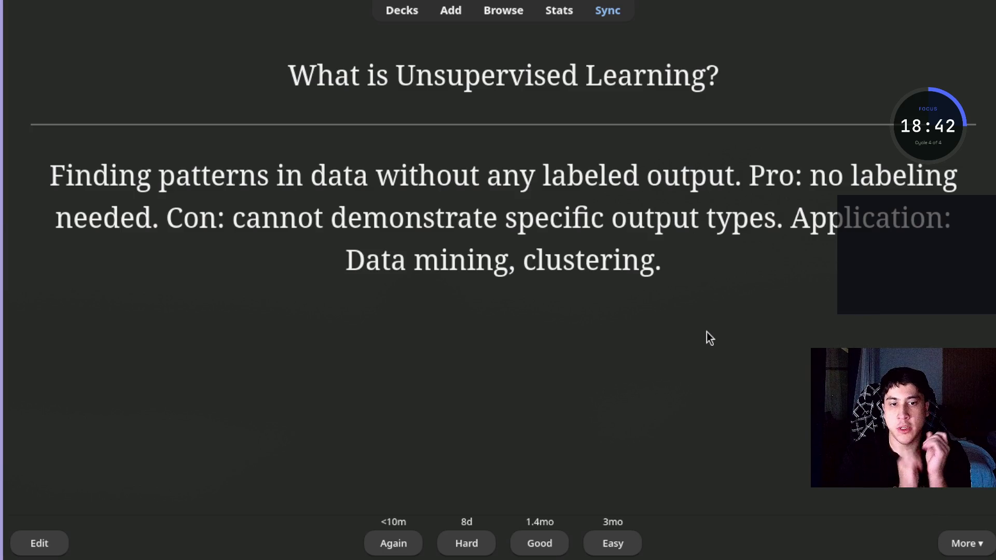
key("space")
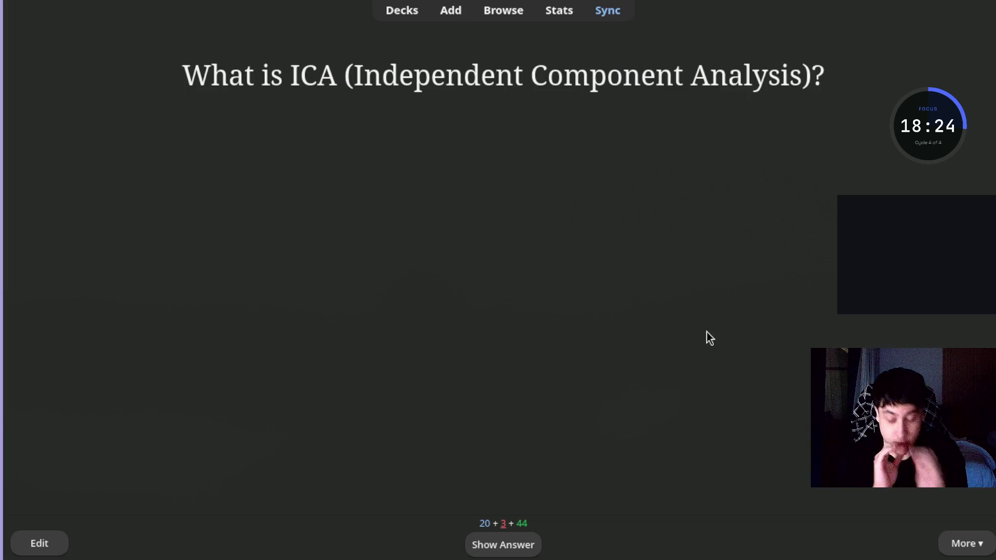
Step: Reveal the ICA card's answer, grade it Good, then reveal the SVD card's answer
key("space")
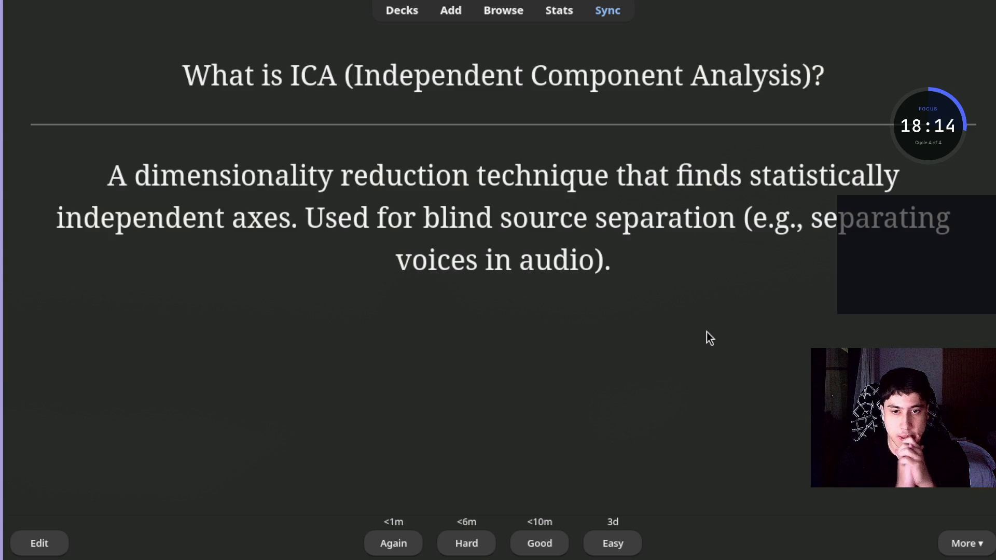
key("space")
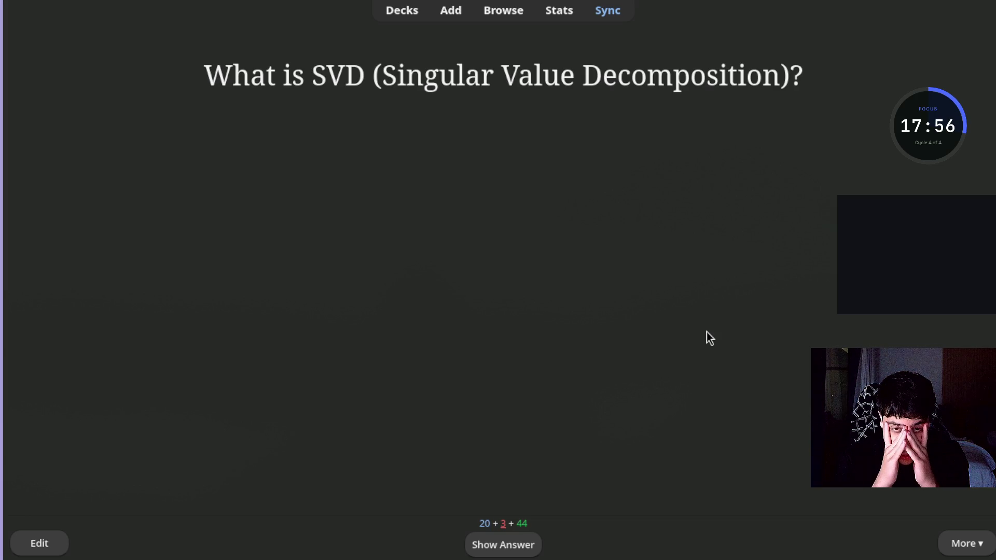
key("space")
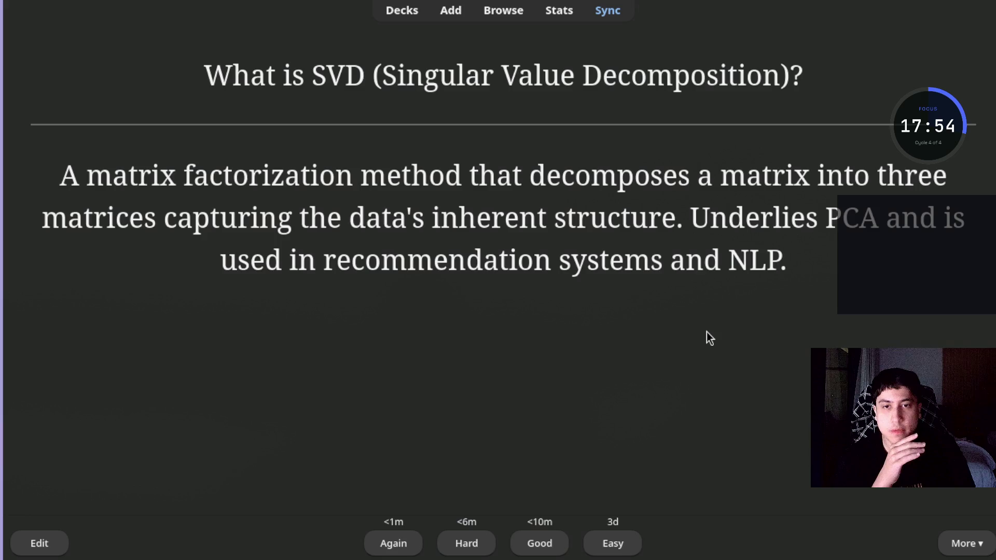
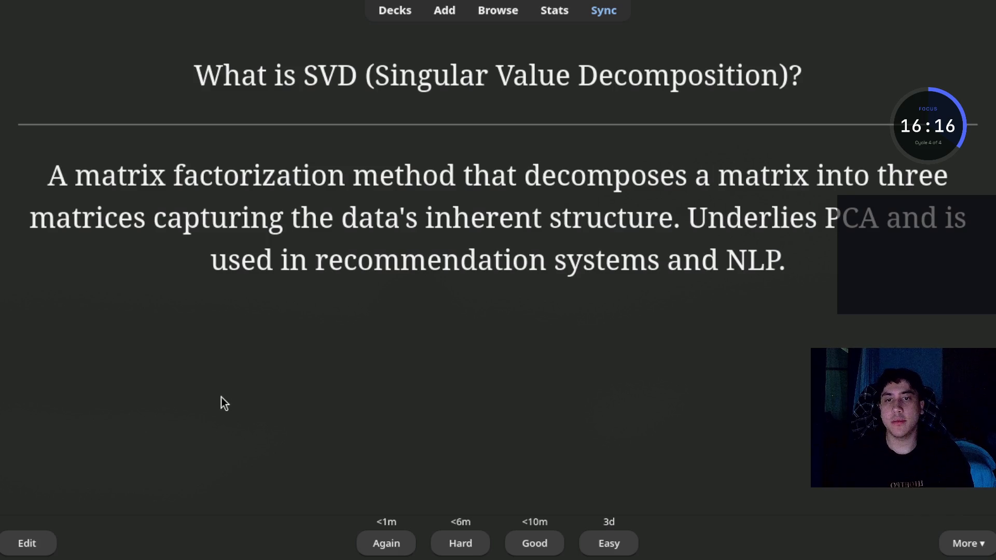
Step: Rate the SVD card, then reveal and rate the PCA card on variance-maximizing dimensionality reduction
key("space")
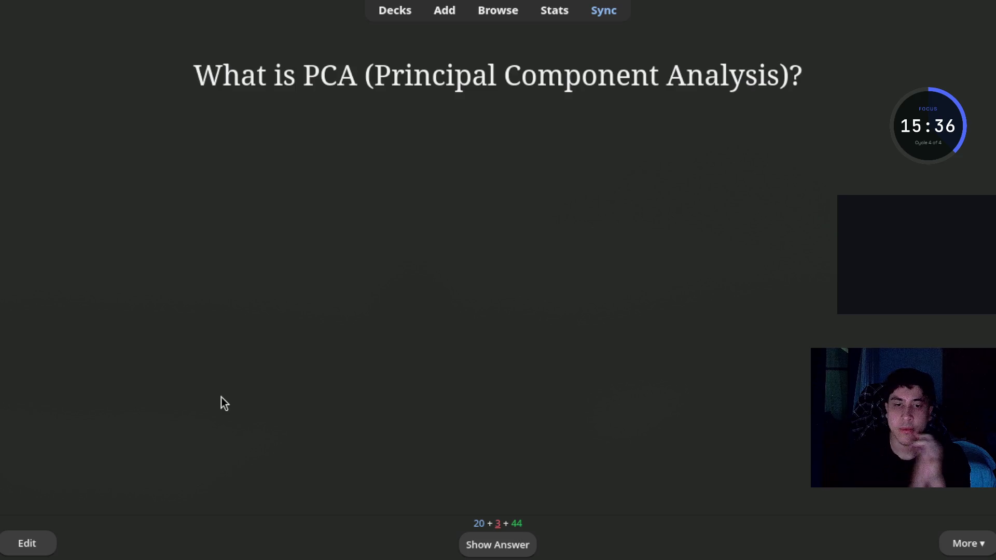
key("space")
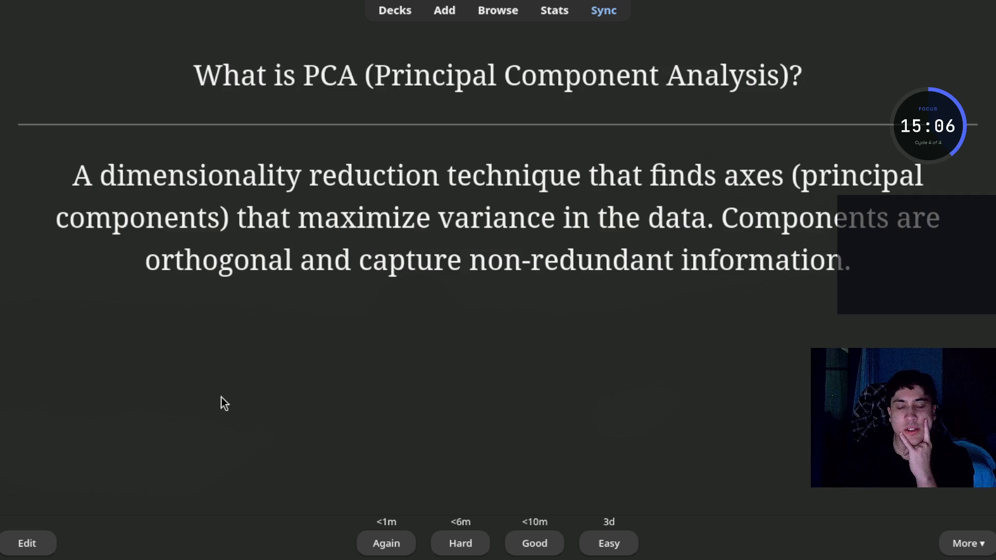
key("space")
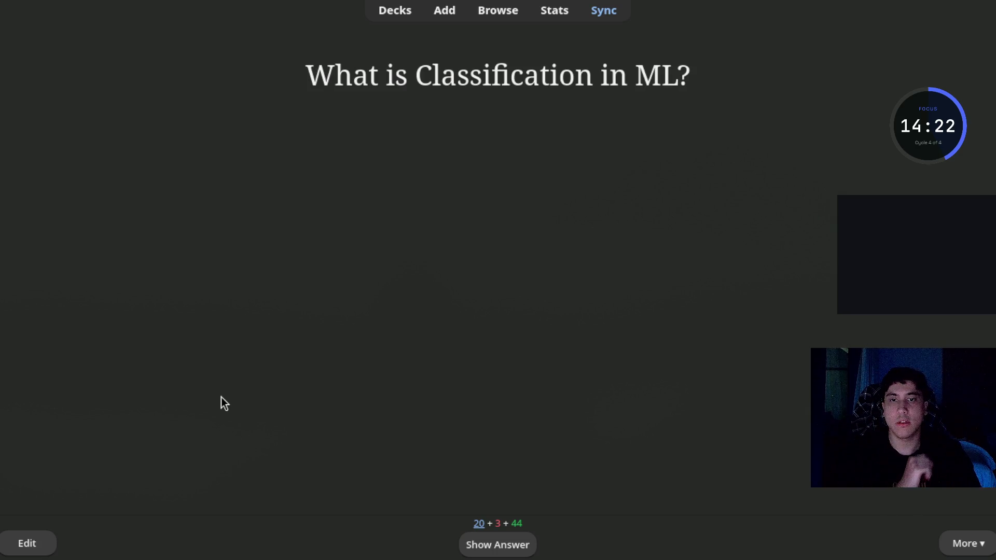
Step: Reveal the 'What is Classification in ML?' answer and rate the card
key("space")
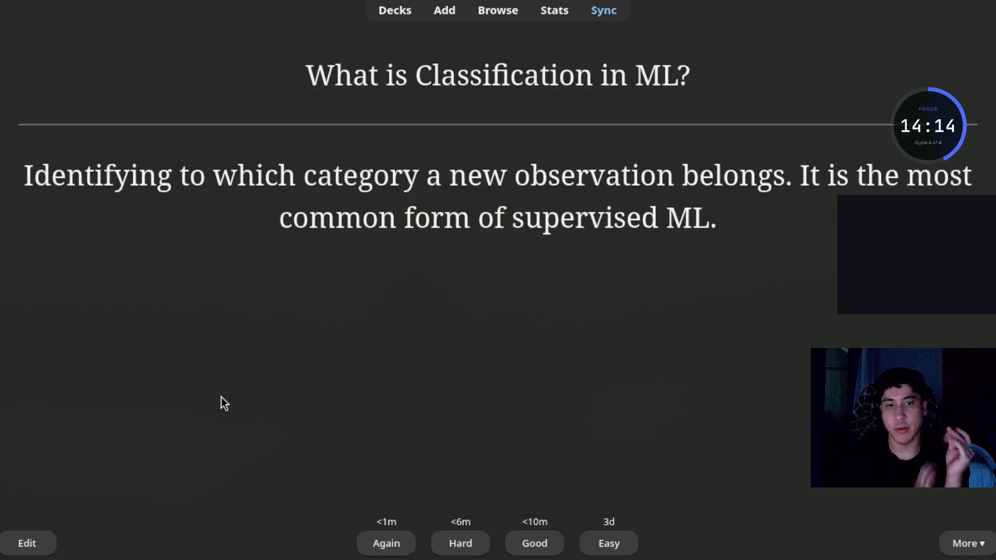
key("space")
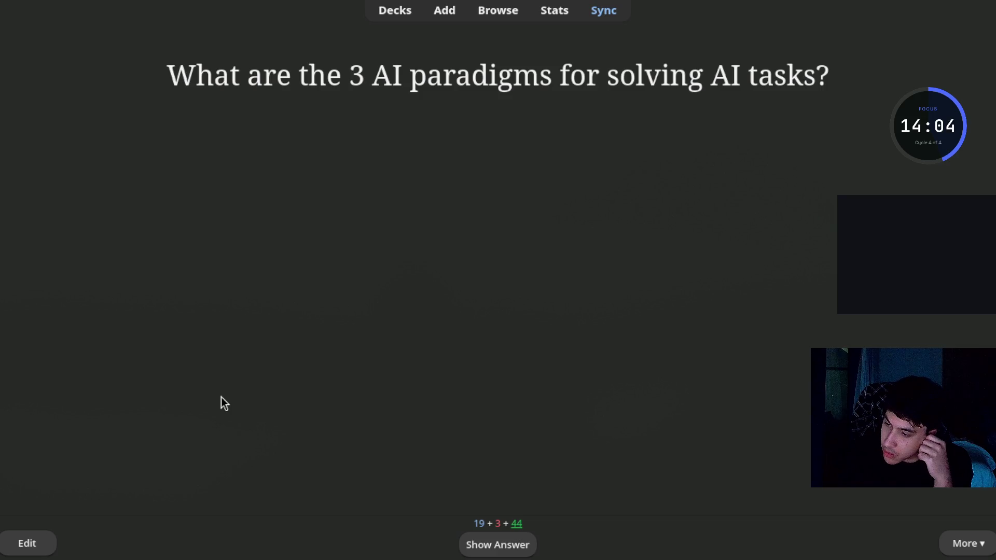
Step: Reveal and rate the 3 AI paradigms card and the supervised-versus-unsupervised card
key("space")
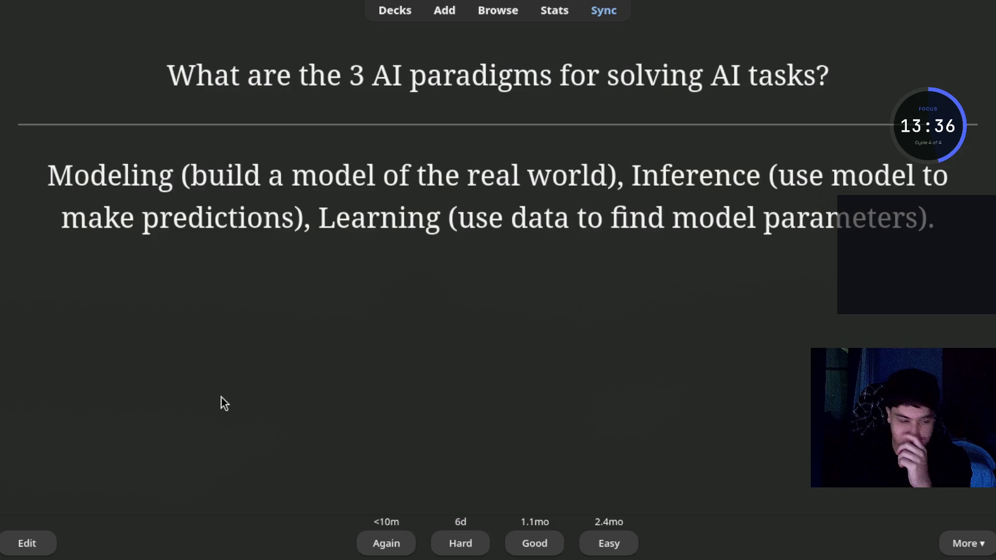
key("space")
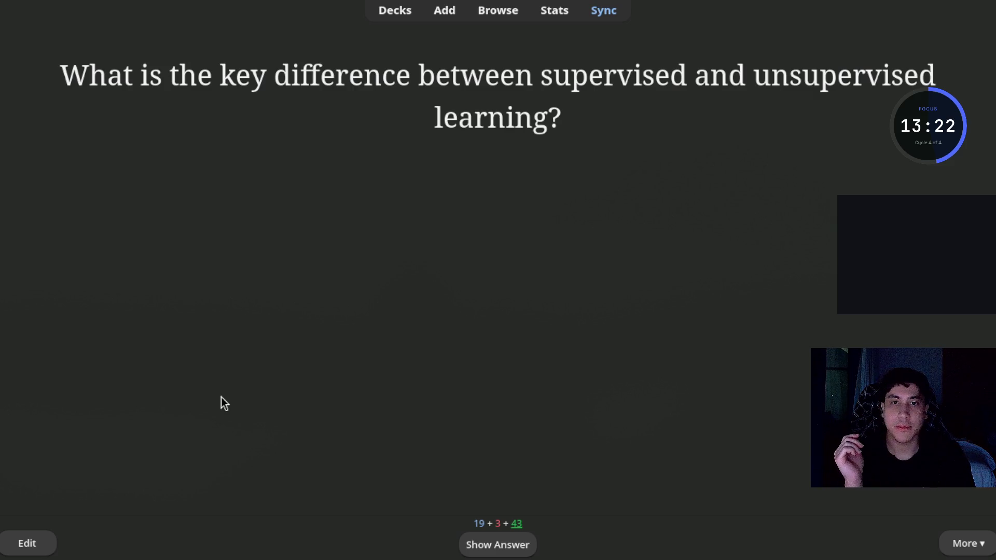
key("space")
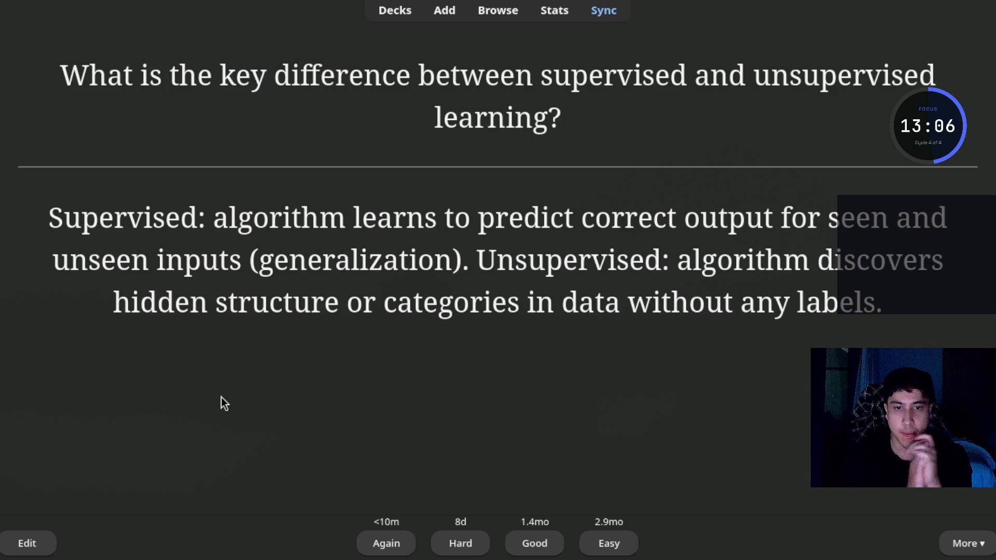
key("space")
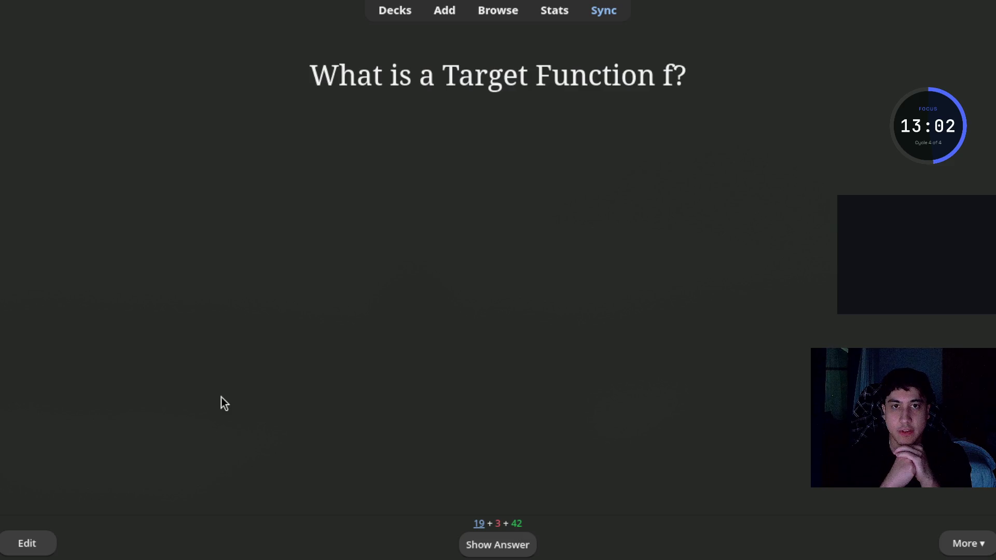
Step: Reveal and rate the Target Function f card and the key AI challenges card
key("space")
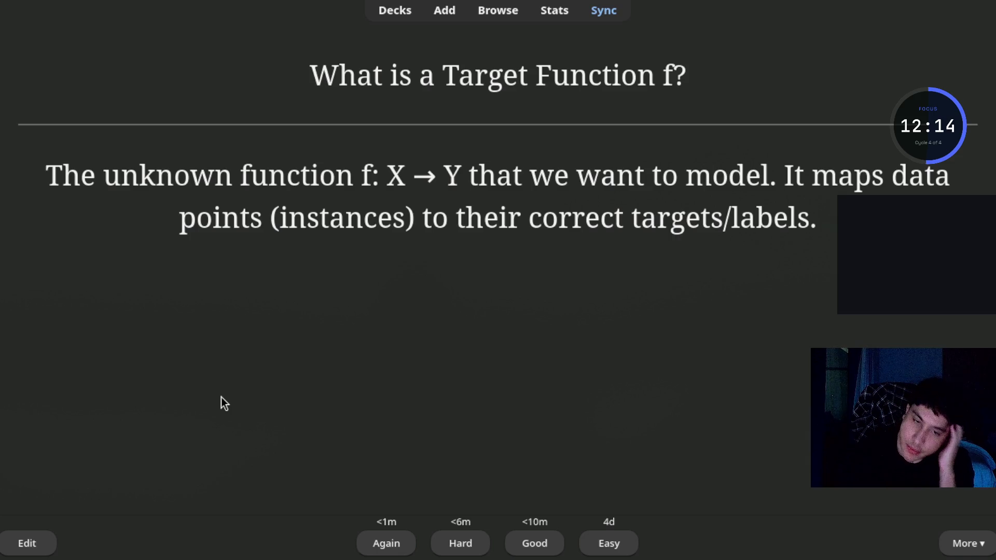
key("space")
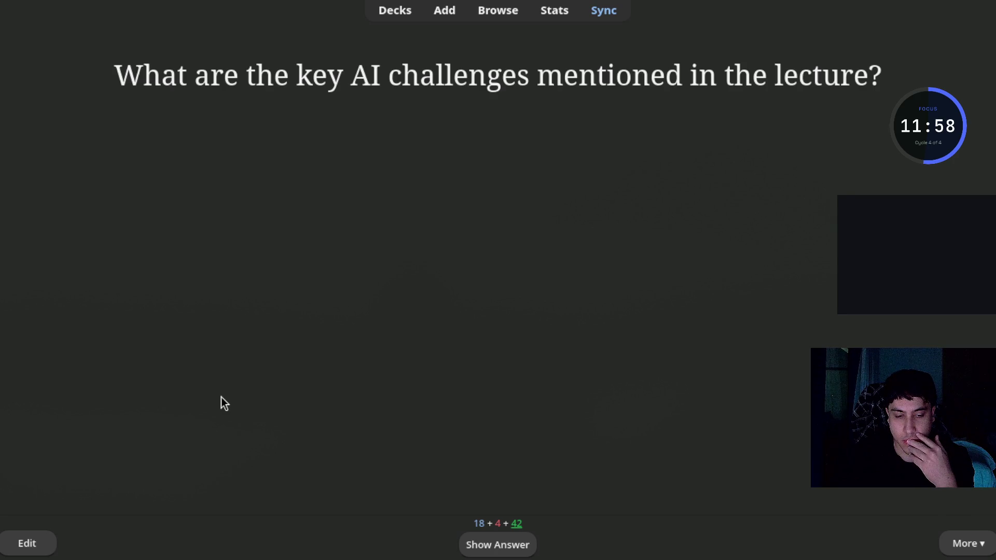
key("space")
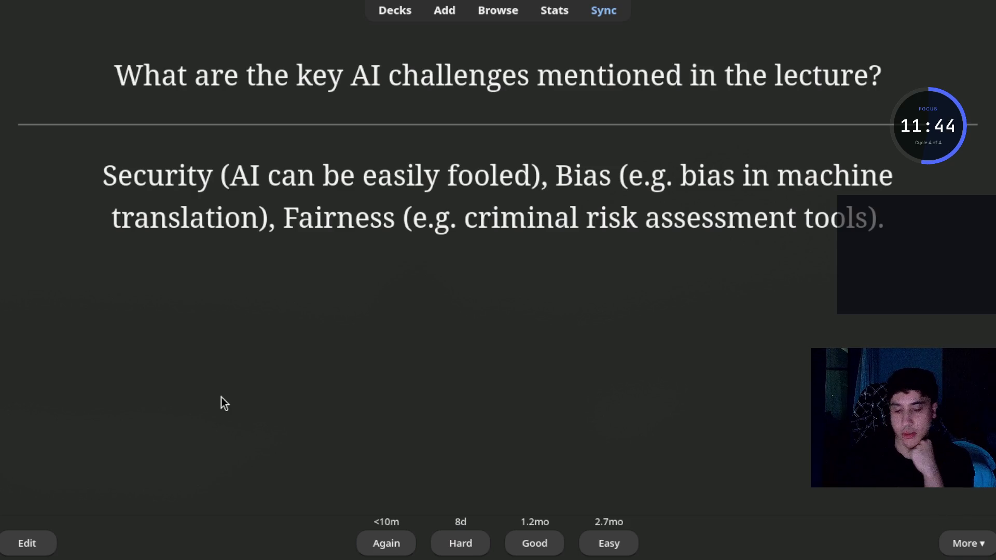
key("space")
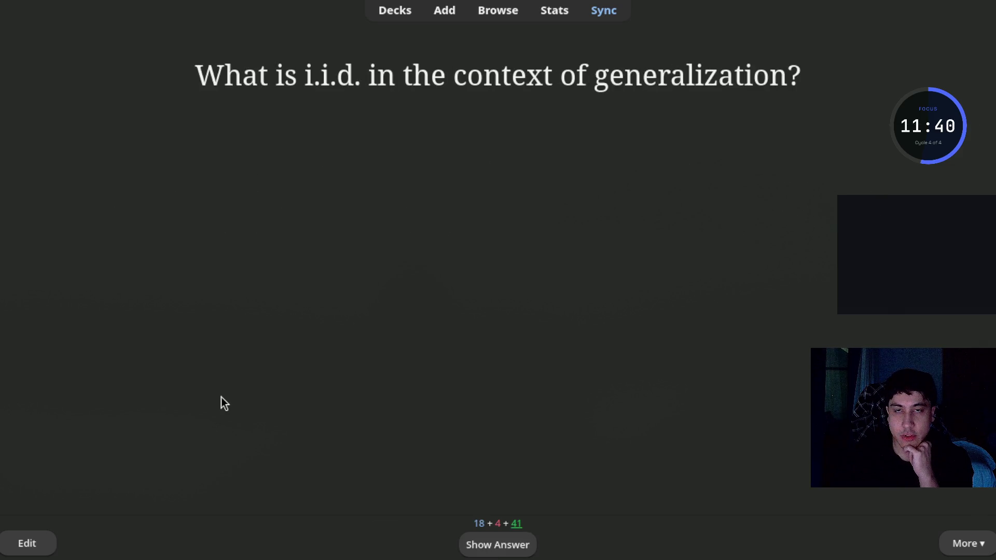
Step: Reveal and rate the i.i.d. generalization card, then reveal the Machine Learning Model answer
key("space")
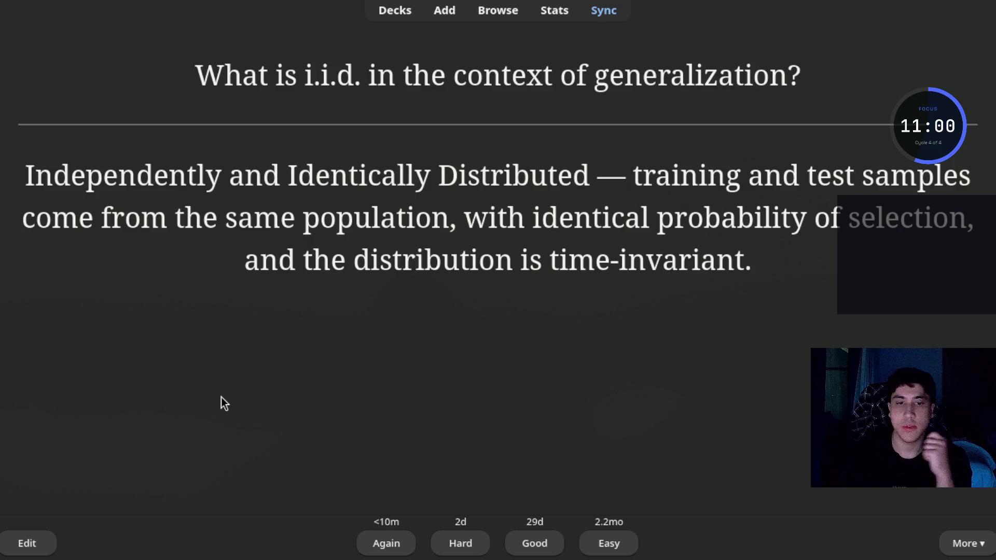
key("space")
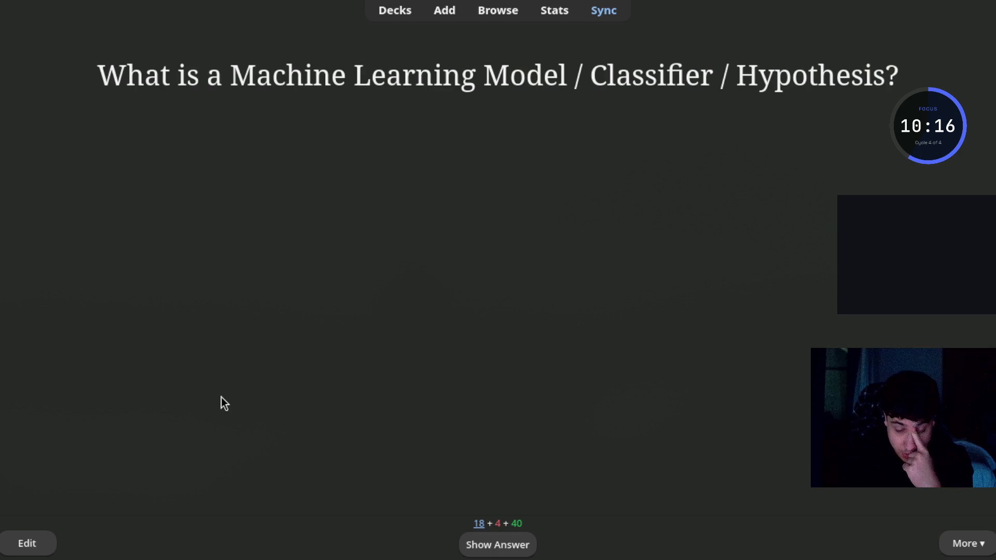
key("space")
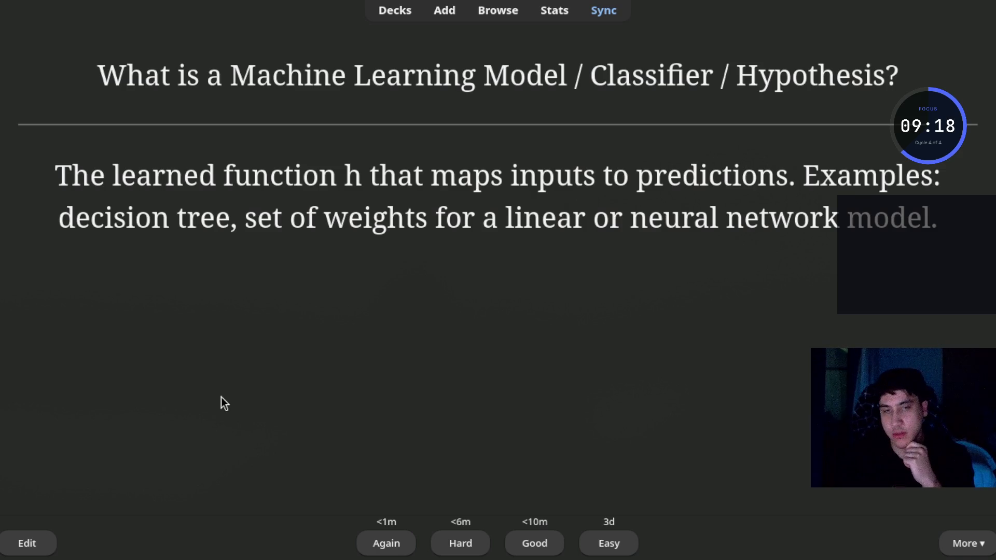
Step: Rate the Machine Learning Model / Classifier / Hypothesis card to advance to SVD
key("space")
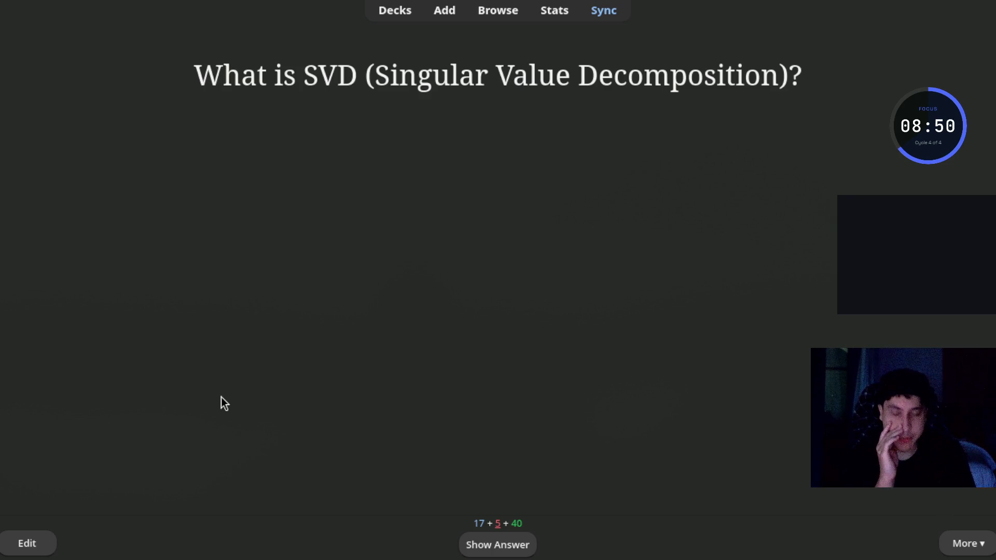
Step: Reveal and rate the SVD card, then reveal the PCA card's answer
key("space")
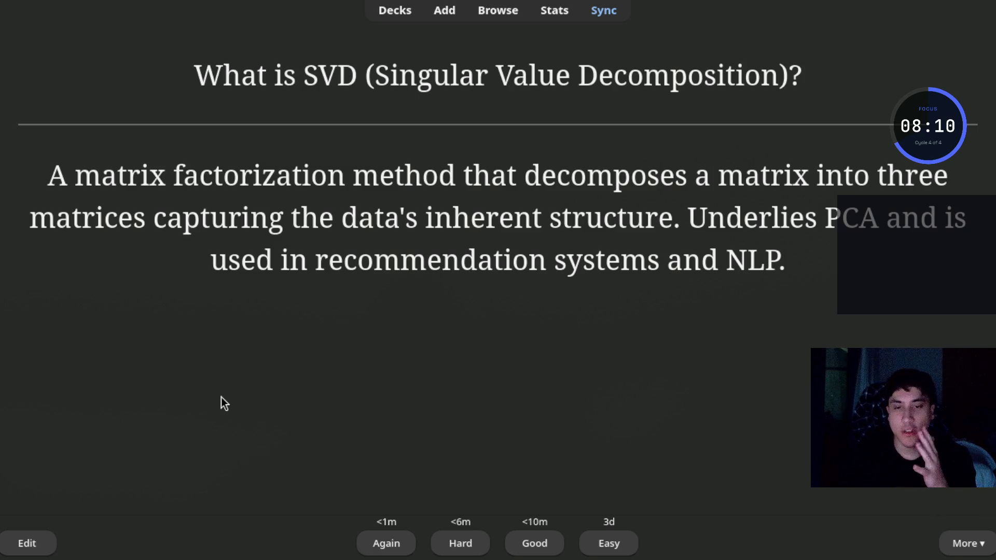
key("space")
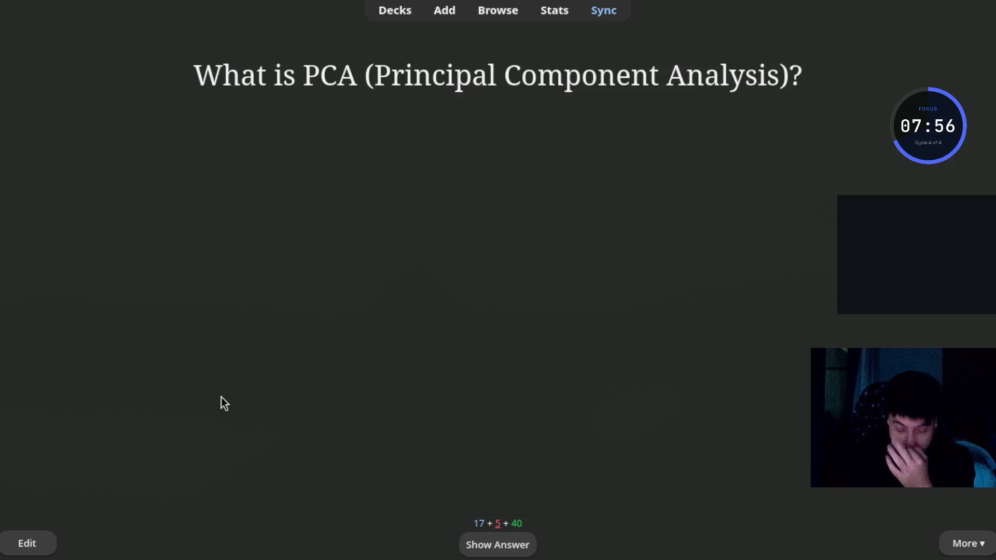
key("space")
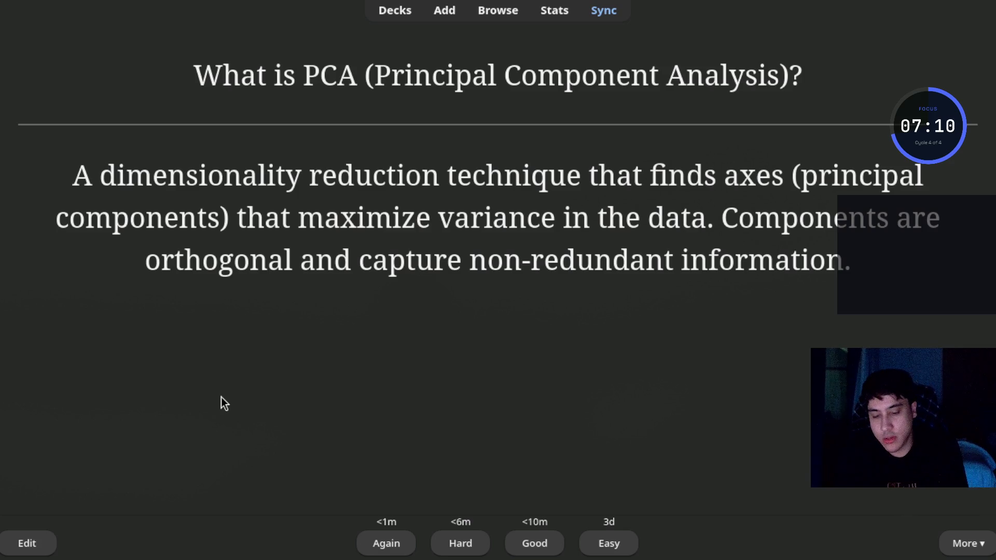
Step: Rate the PCA card, then reveal the ICA answer about statistically independent axes
key("space")
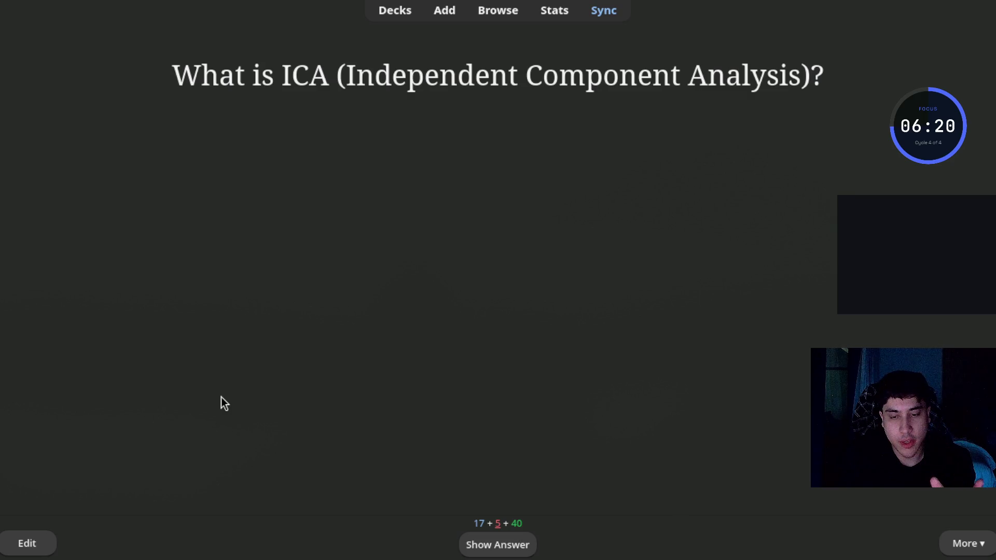
key("space")
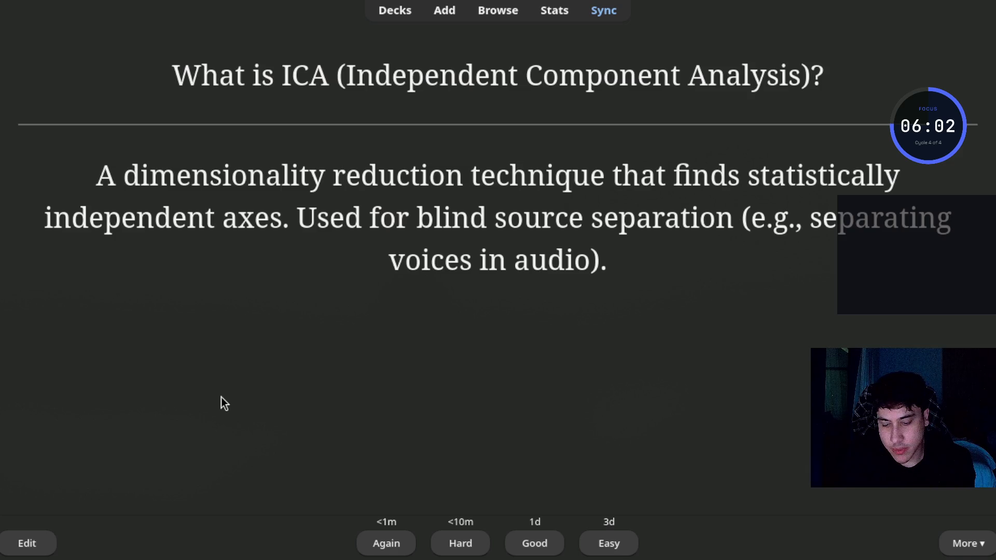
Step: Rate the ICA card to advance to the N-fold Cross-validation question
key("space")
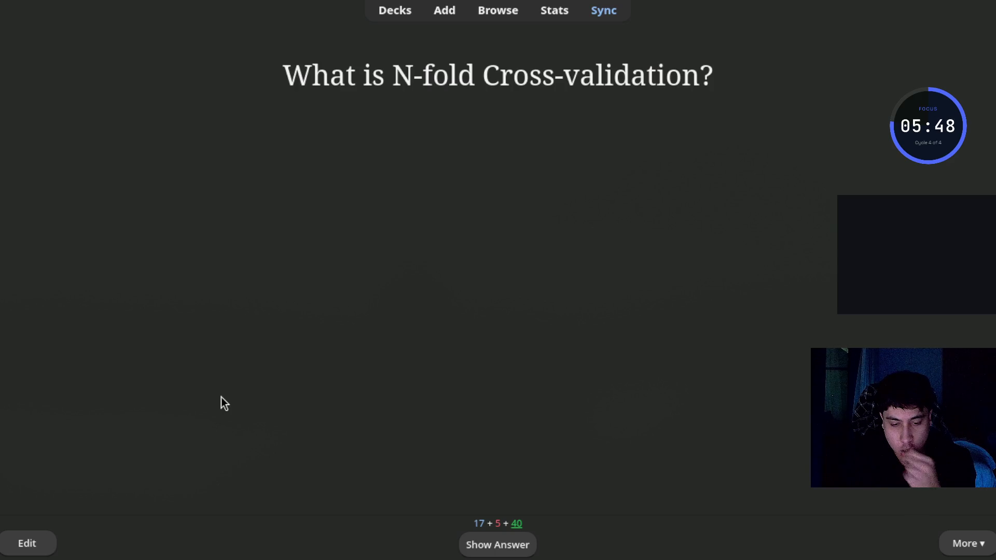
Step: Reveal the N-fold Cross-validation answer and rate the card
key("space")
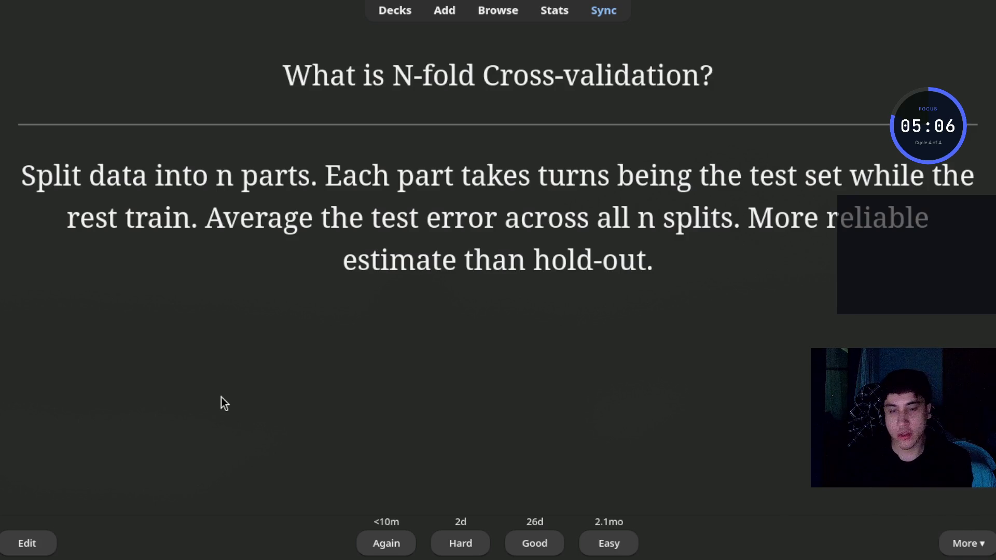
key("space")
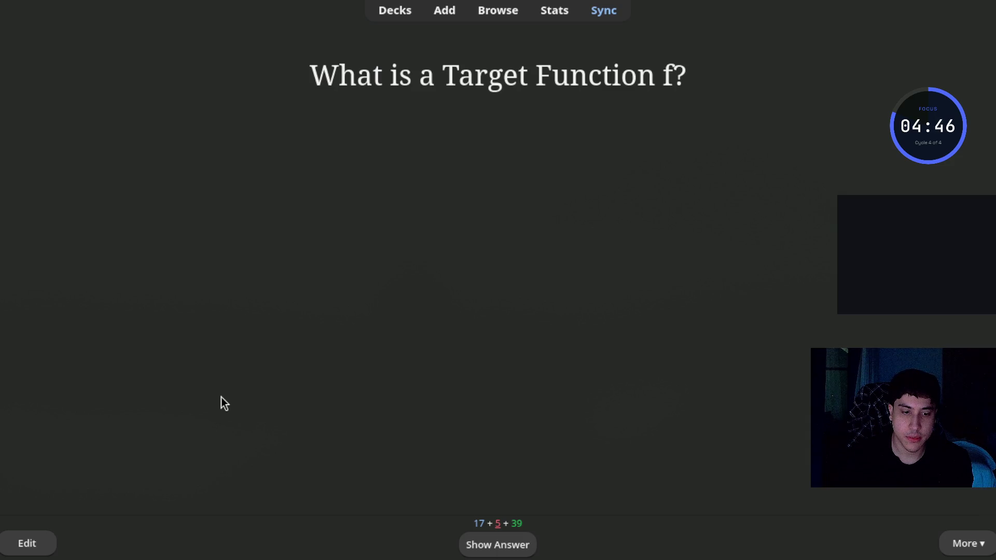
Step: Reveal the Target Function f answer (unknown f: X → Y) and rate the card
key("space")
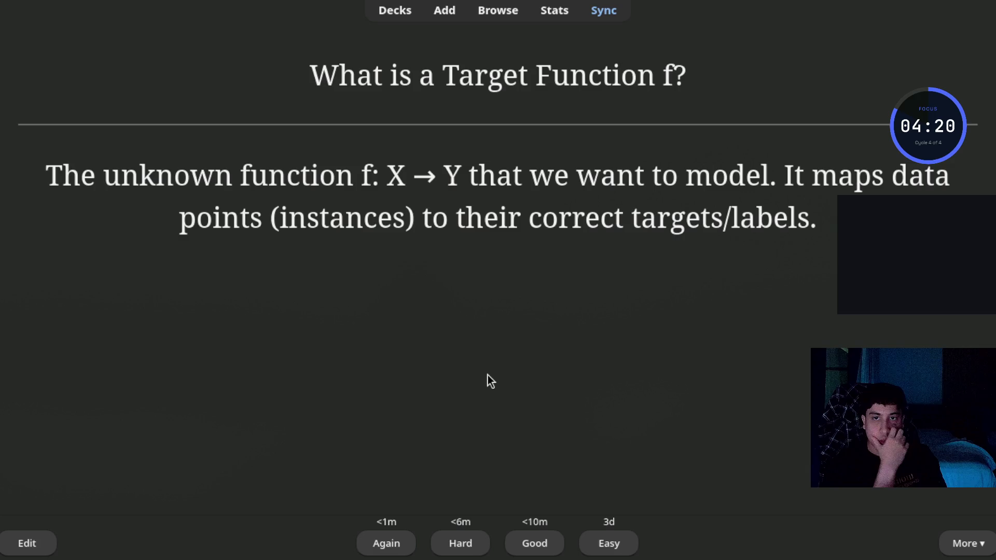
key("space")
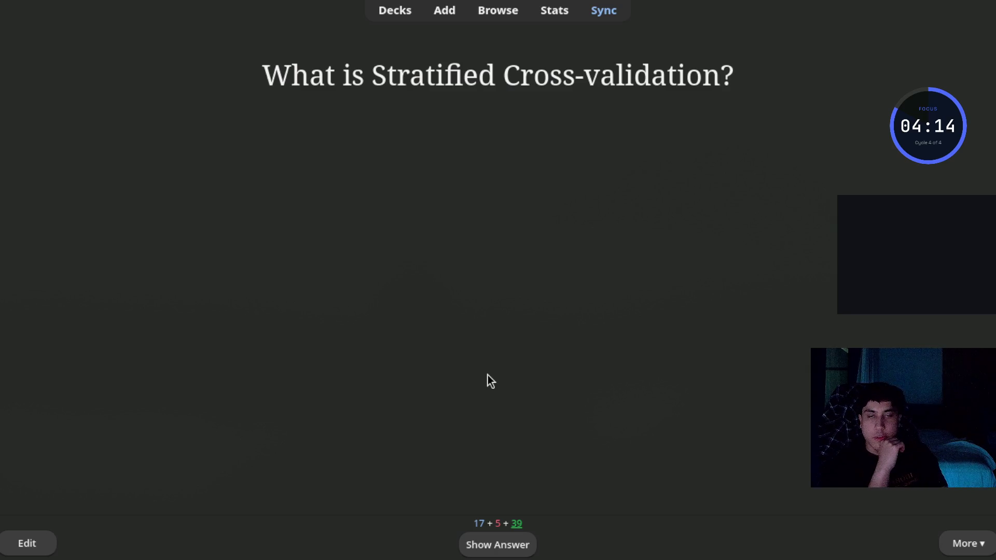
Step: Reveal and rate the Stratified Cross-validation card, then reveal the ML Problem Setting answer
key("space")
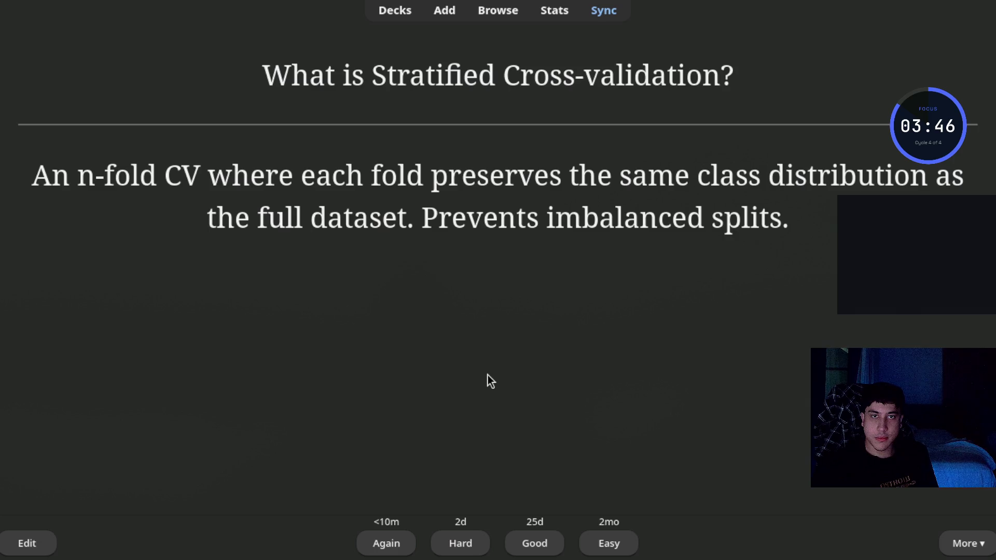
key("space")
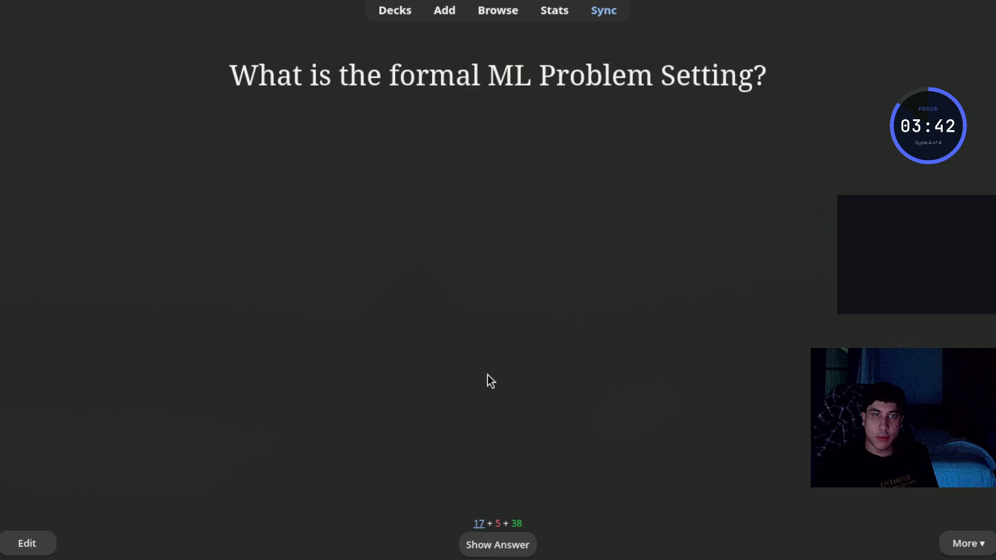
key("space")
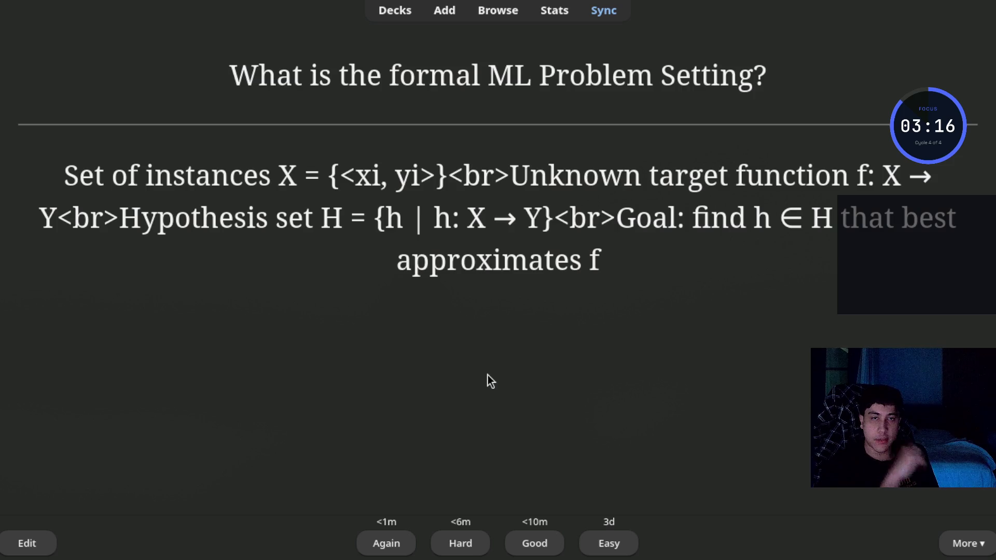
Step: Rate the ML Problem Setting card to bring up 'How does ML differ from Statistics?'
key("space")
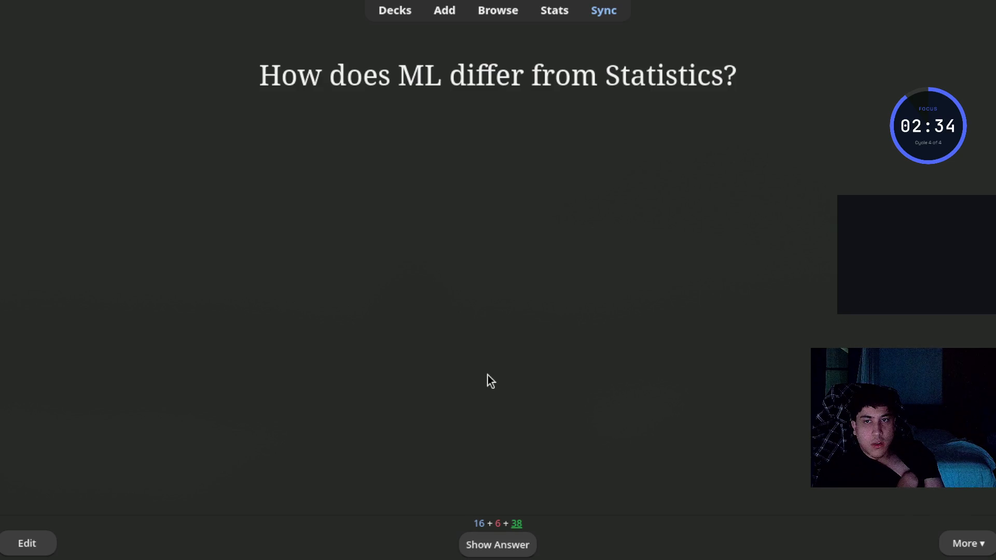
Step: Reveal the ML vs Statistics answer (analytic vs non-parametric models) and rate the card
key("space")
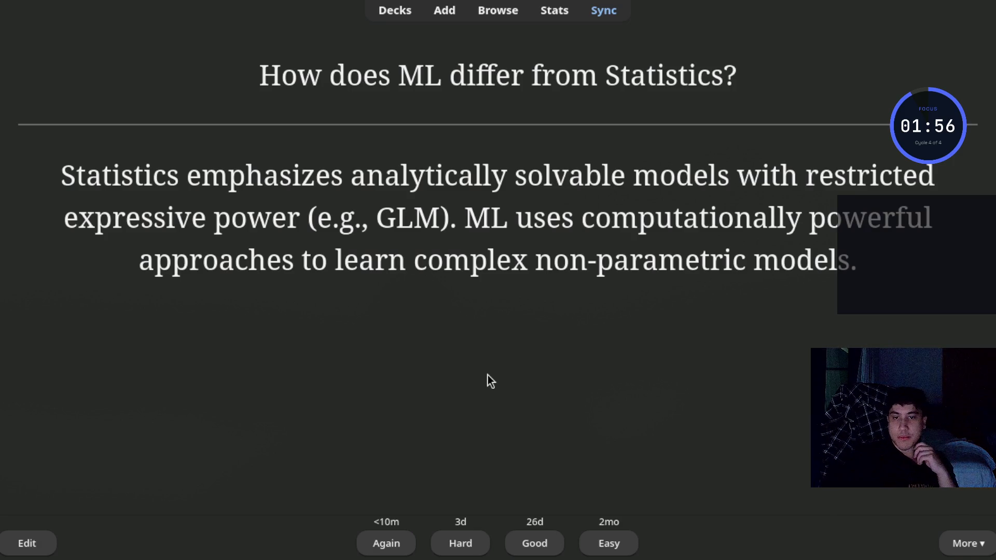
key("space")
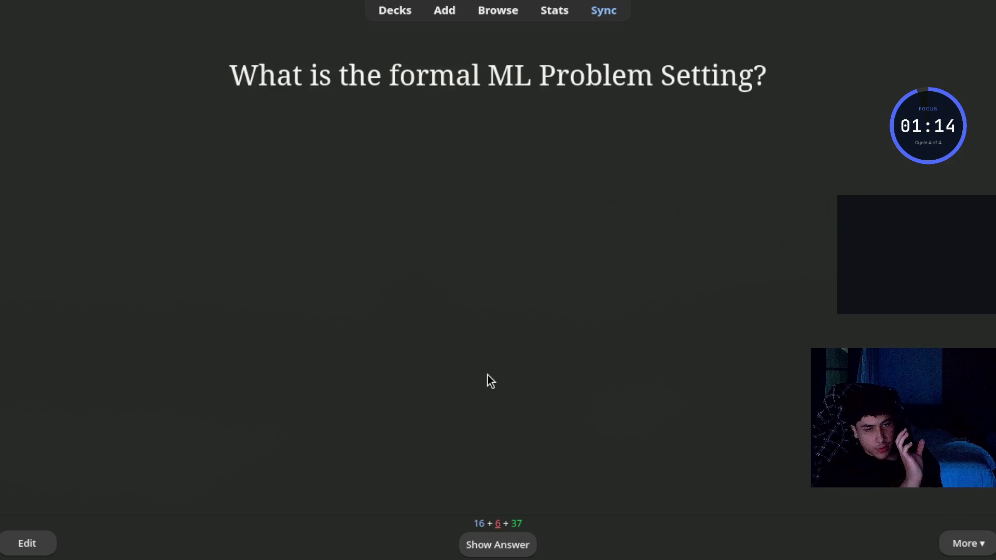
Step: Re-reveal and rate the ML Problem Setting card, then reveal the SVD answer
key("space")
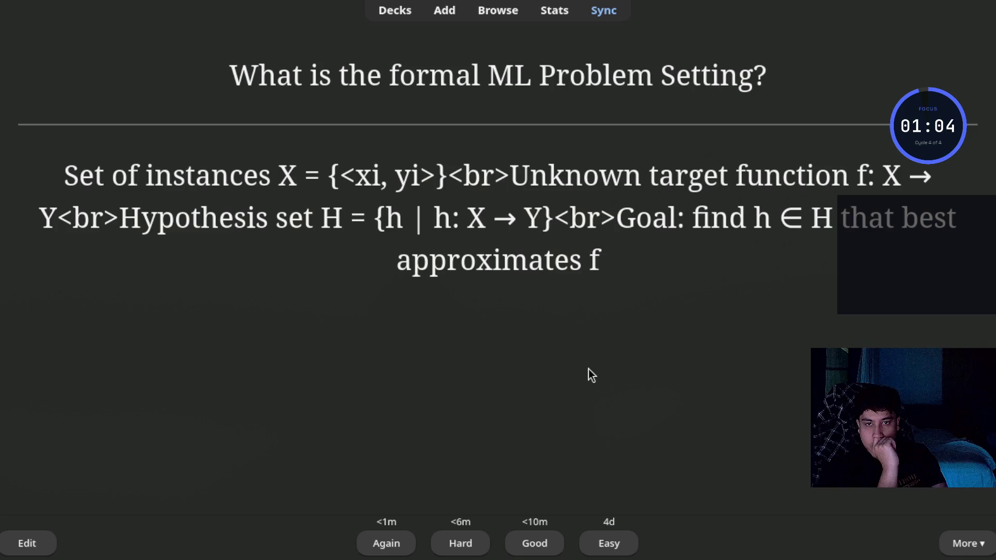
key("space")
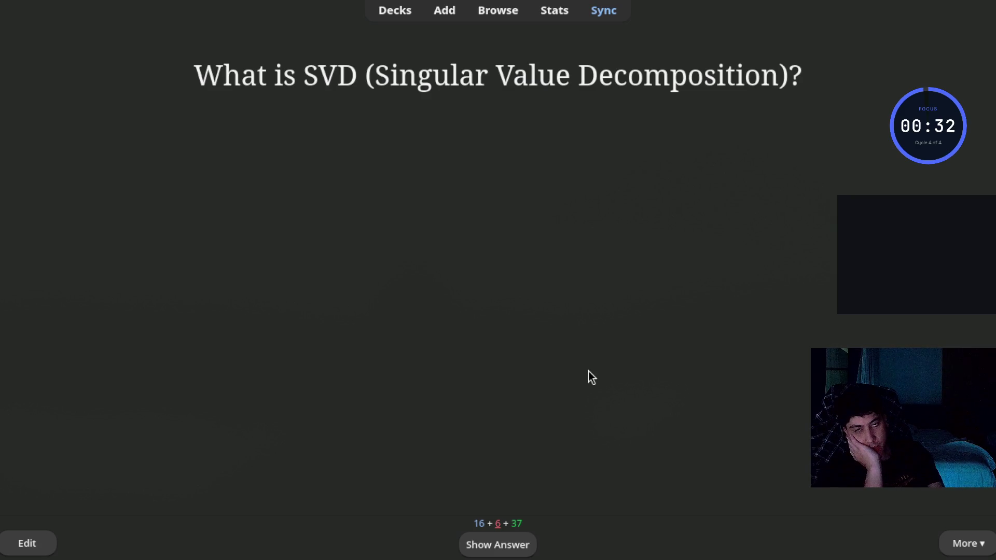
key("space")
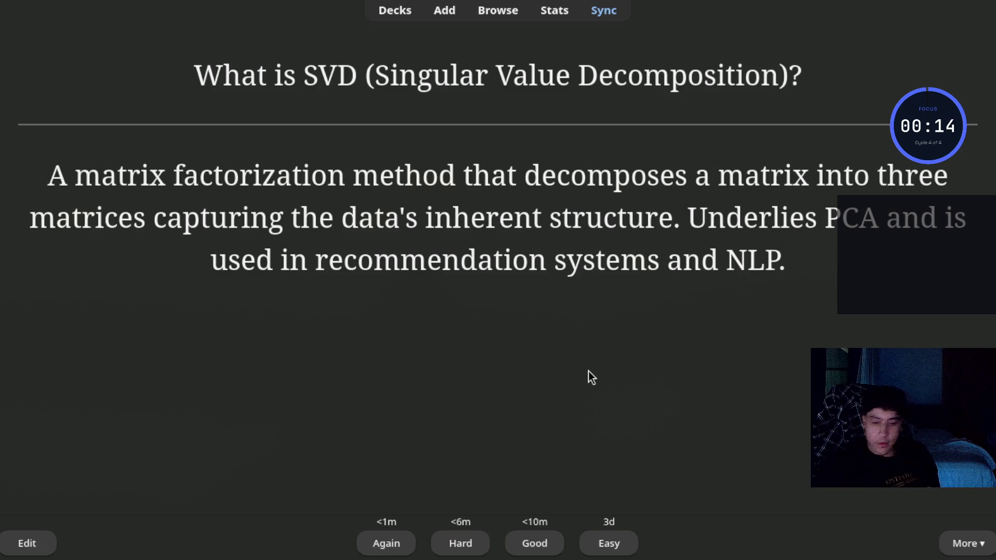
Step: Rate the SVD card to bring up the PCA (Principal Component Analysis) question
key("space")
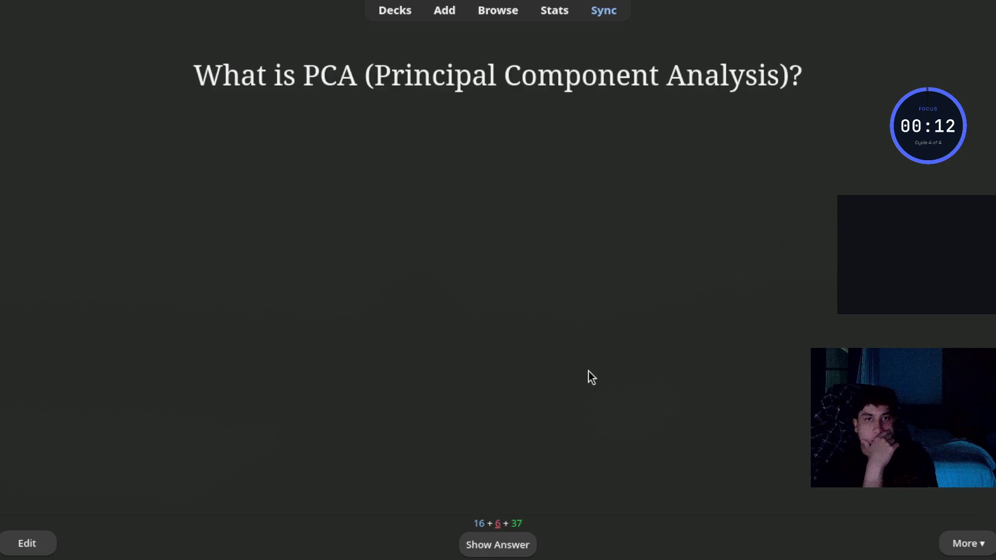